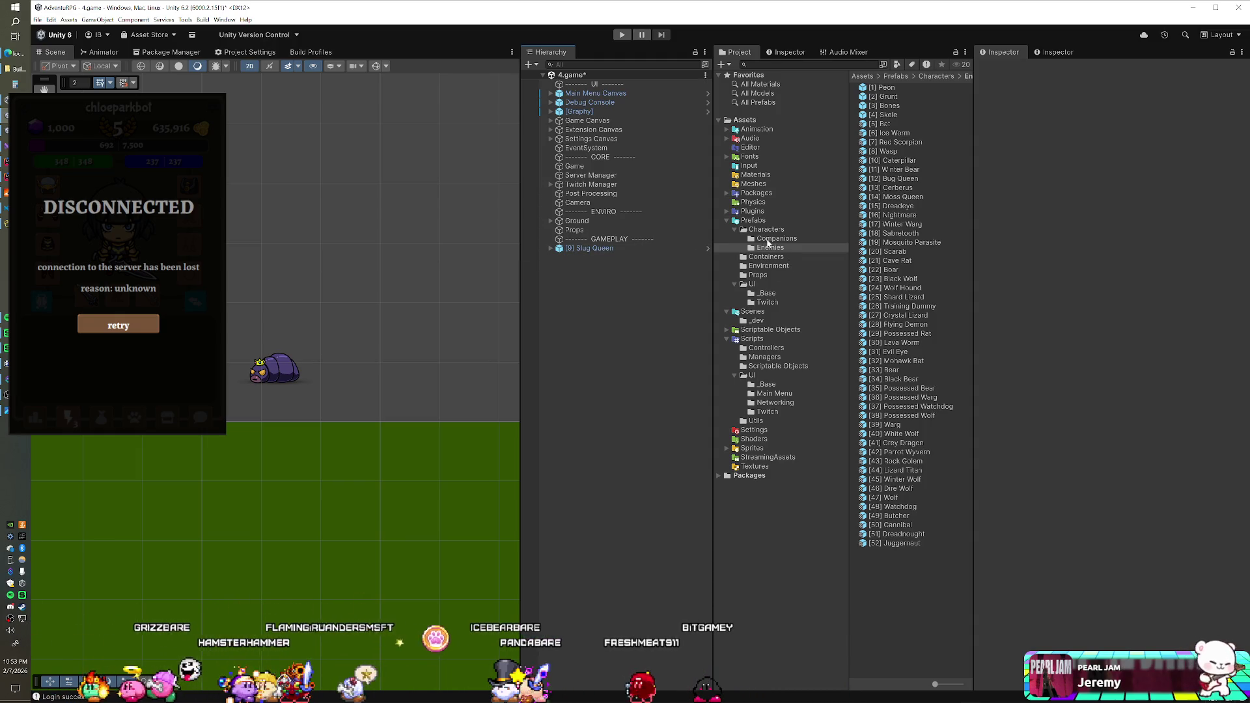
# - Put Slug Queen on the Character layer, applied to this object only
pyautogui.click(593, 248)
pyautogui.click(1186, 81)
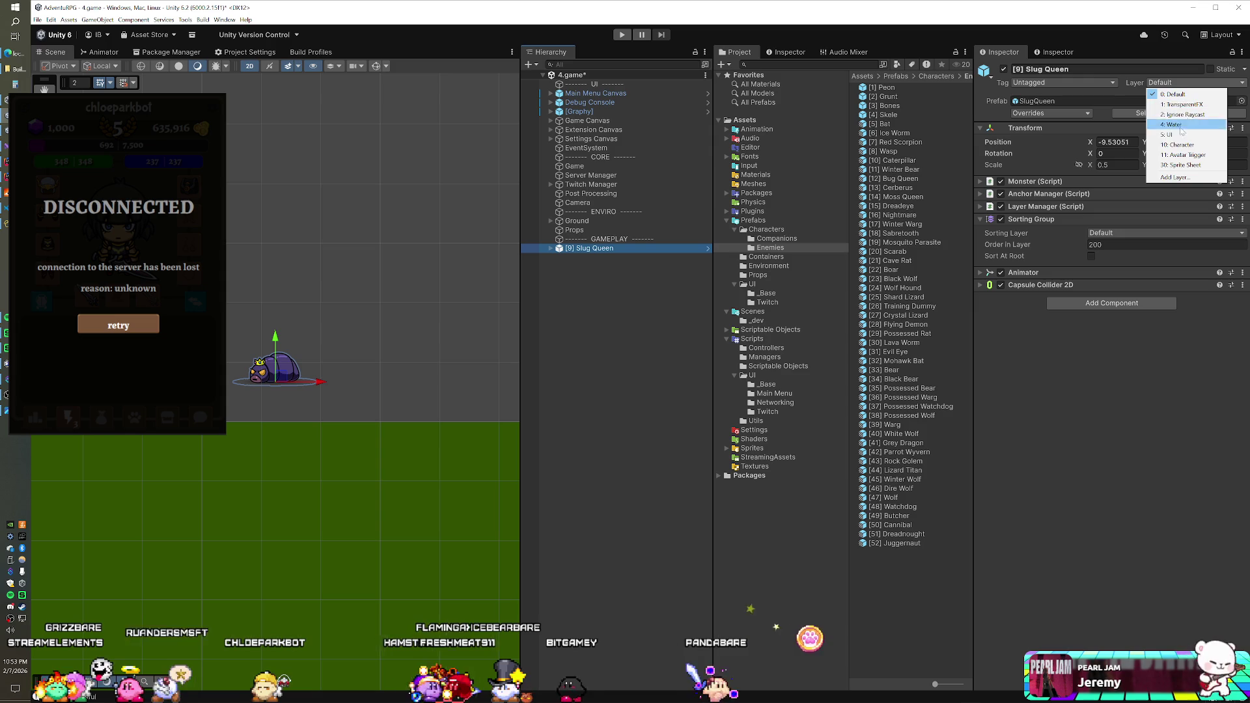
pyautogui.click(1178, 145)
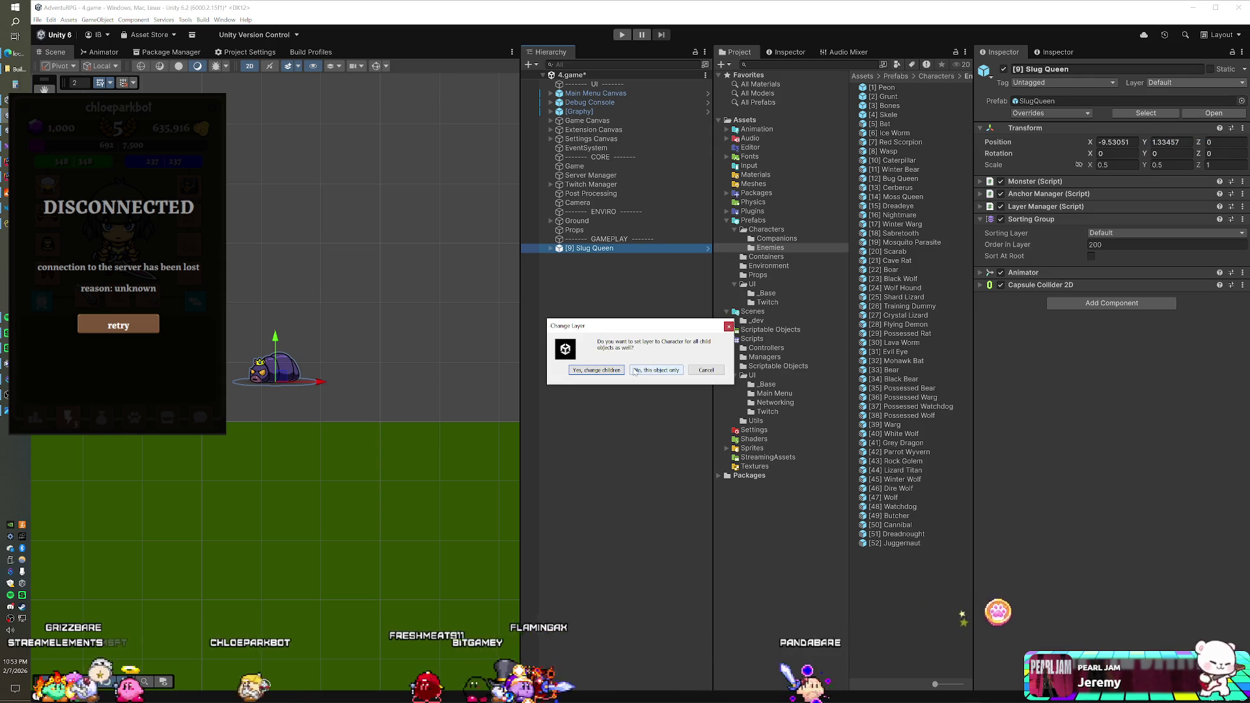
pyautogui.click(635, 370)
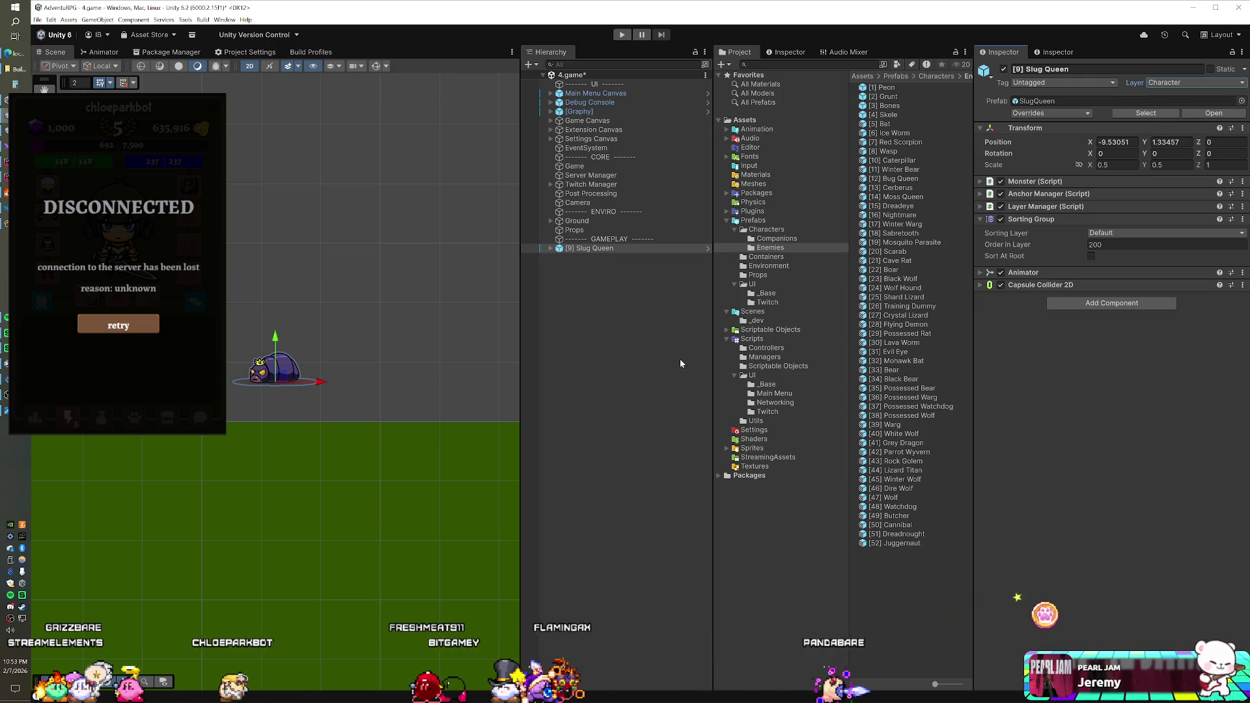
# - Set Slug Queen's Sorting Group to the Enemies sorting layer
pyautogui.click(979, 285)
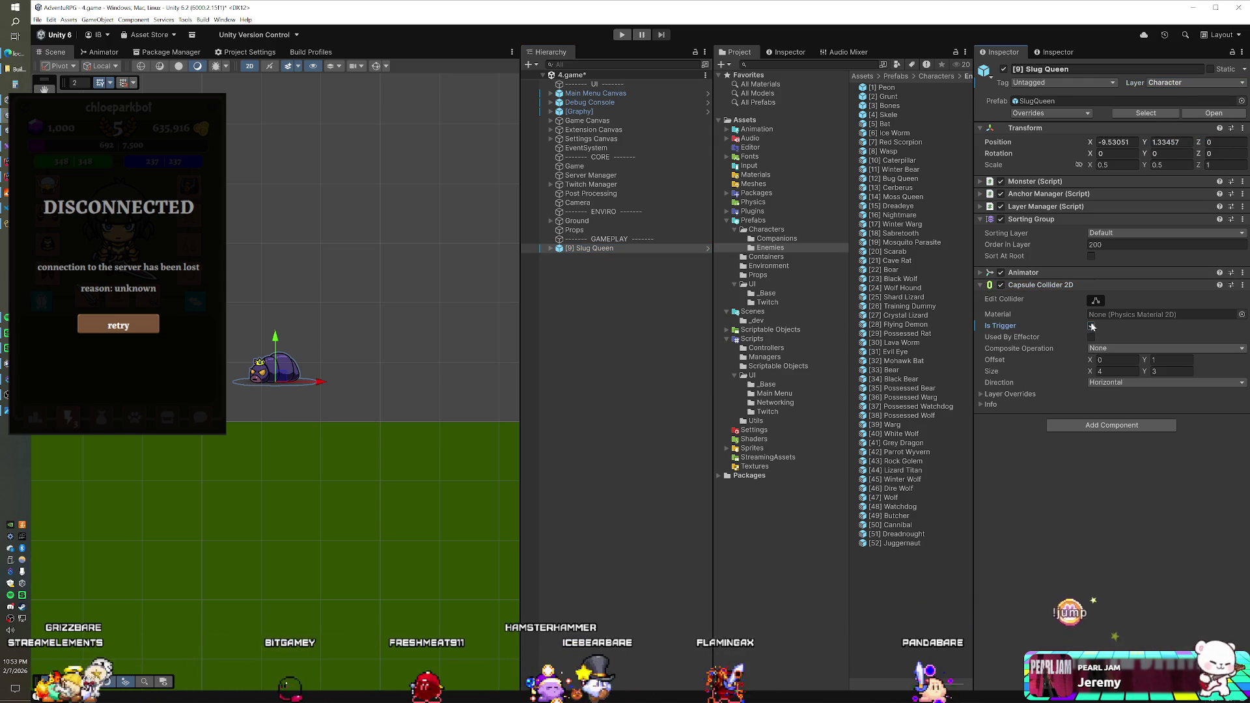
pyautogui.click(1134, 234)
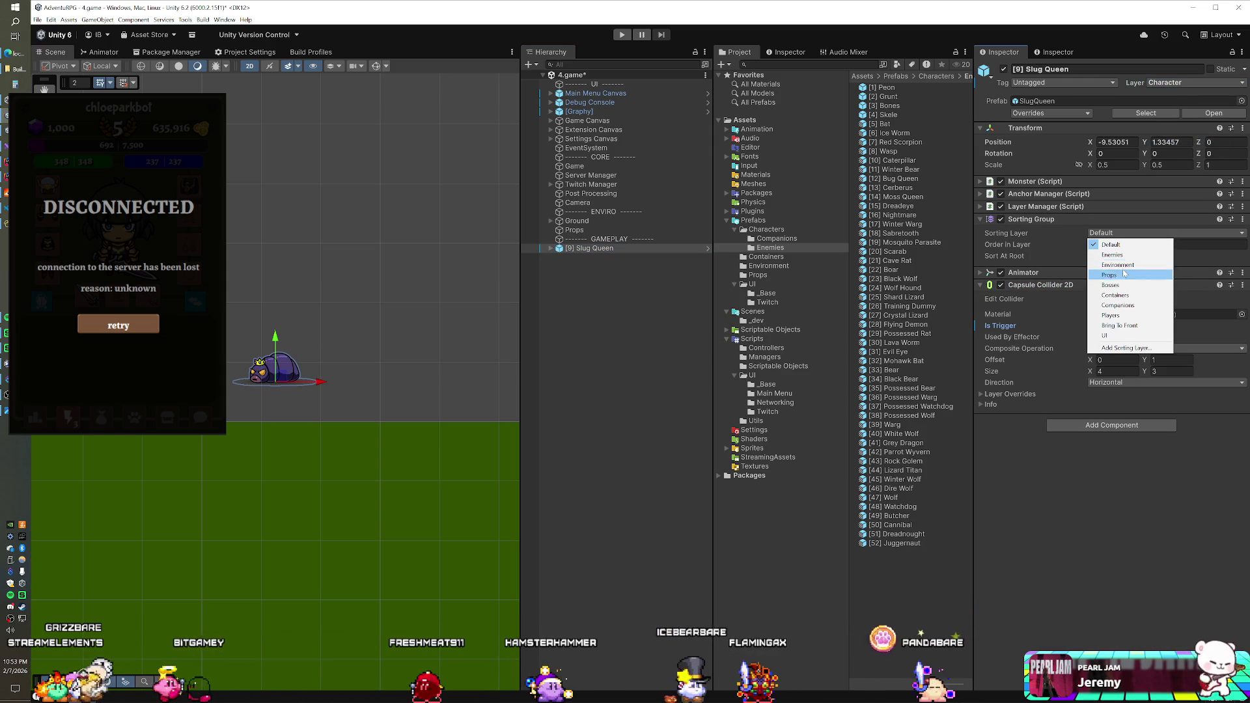
pyautogui.click(1122, 255)
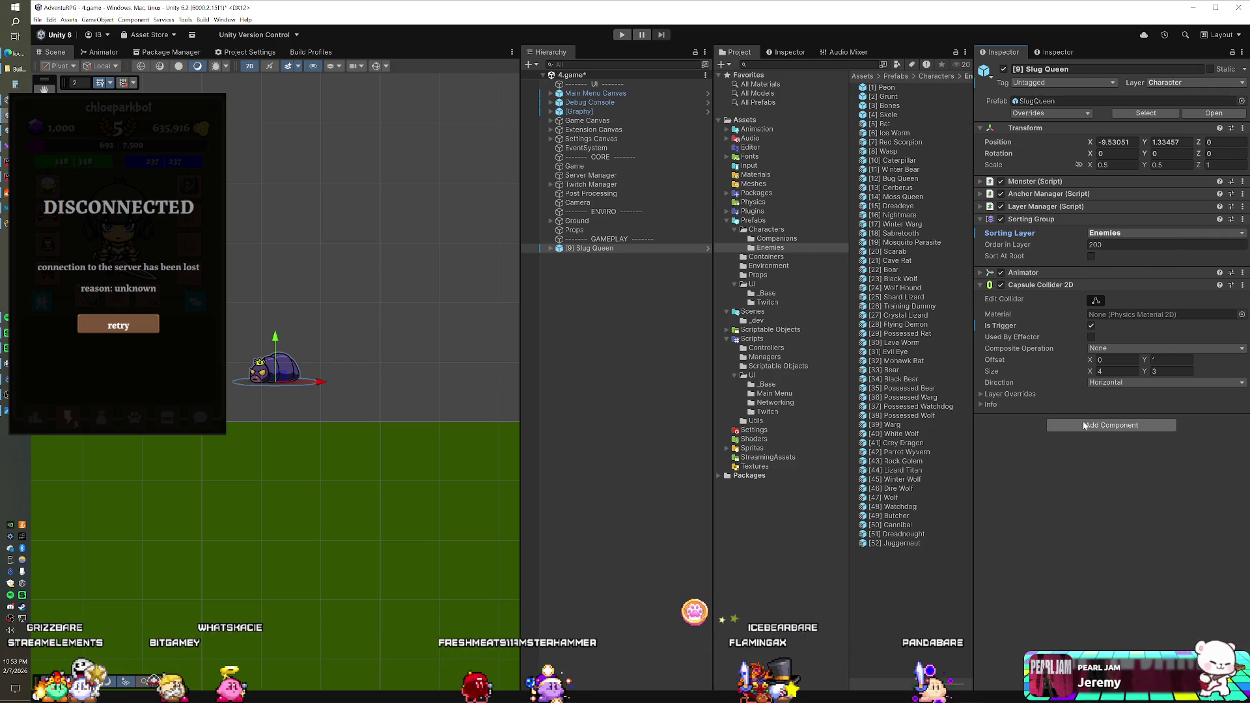
# - Add the MMO Enemy script component to Slug Queen
pyautogui.click(1106, 425)
pyautogui.write('m')
pyautogui.click(1080, 521)
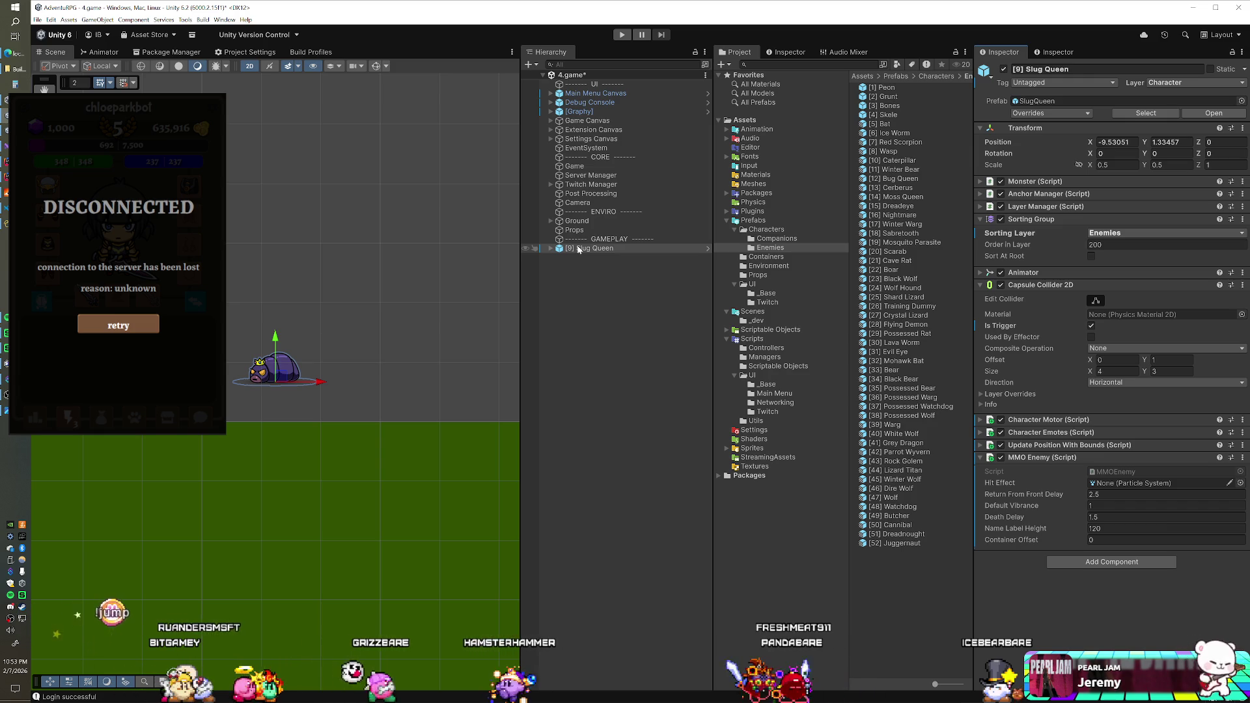
# - Save Slug Queen in Prefabs/Enemies as a prefab variant named '[9] Slug Queen'
pyautogui.moveTo(580, 250); pyautogui.dragTo(879, 619)
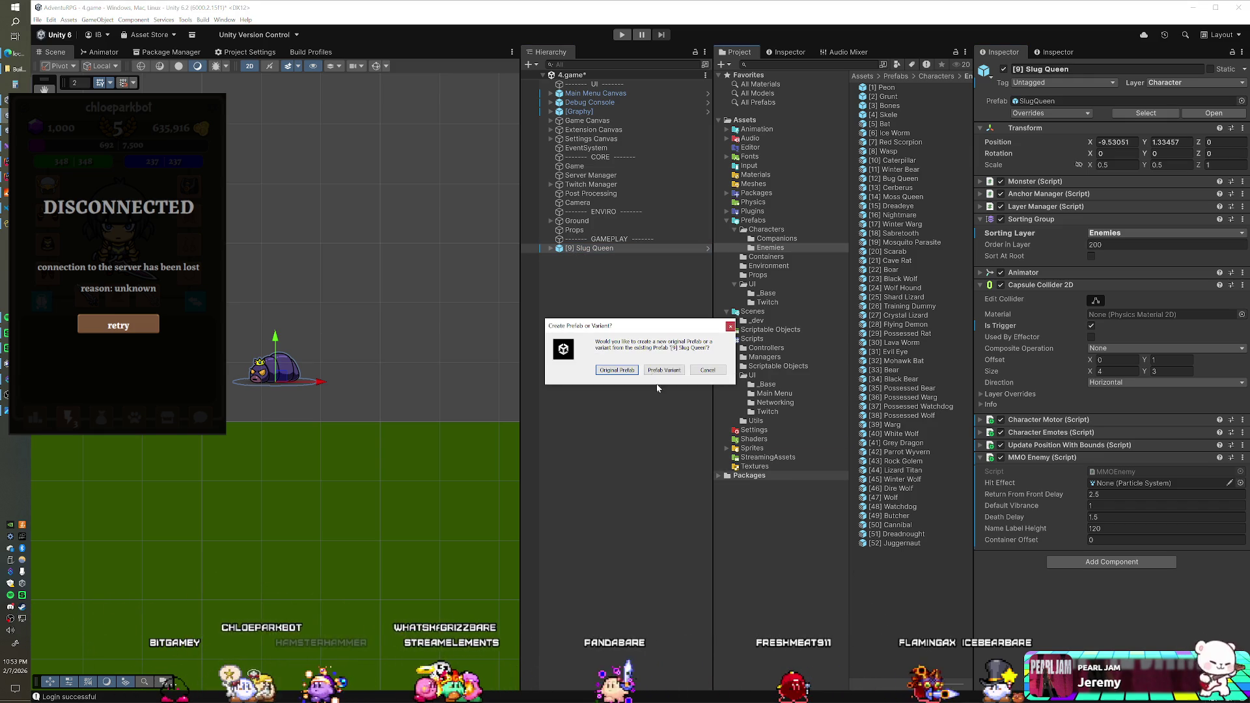
pyautogui.click(654, 370)
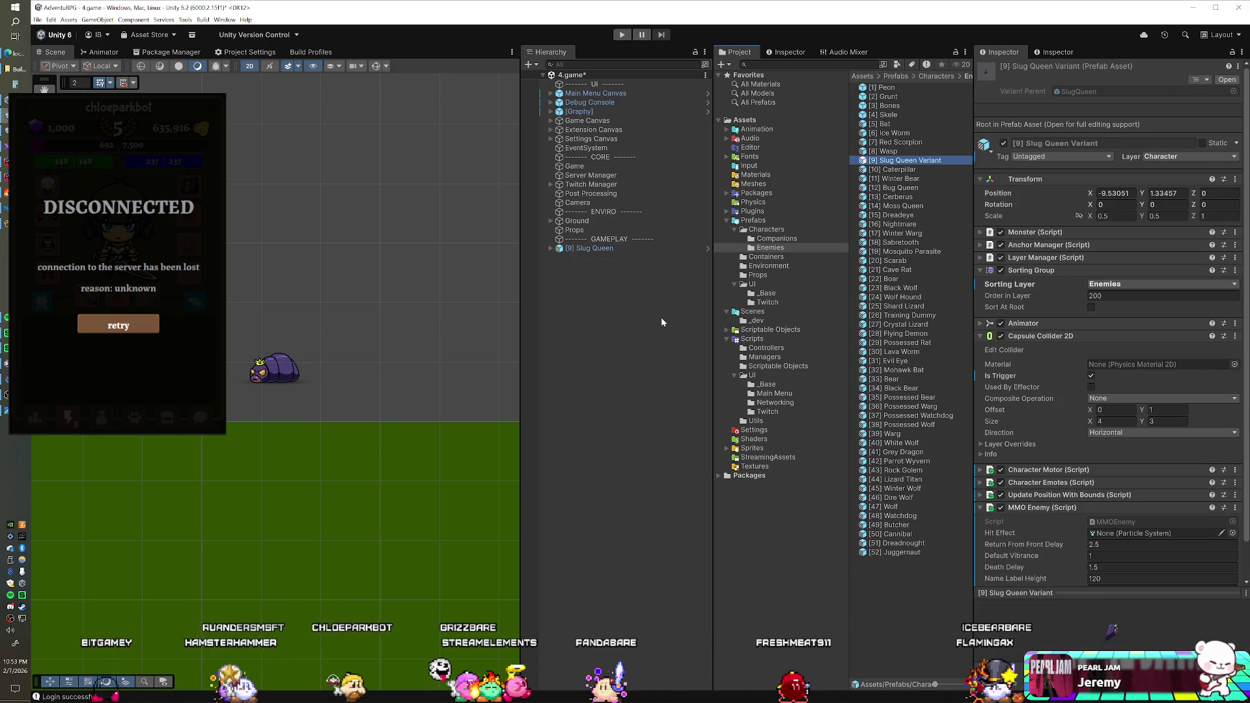
pyautogui.press('F2')
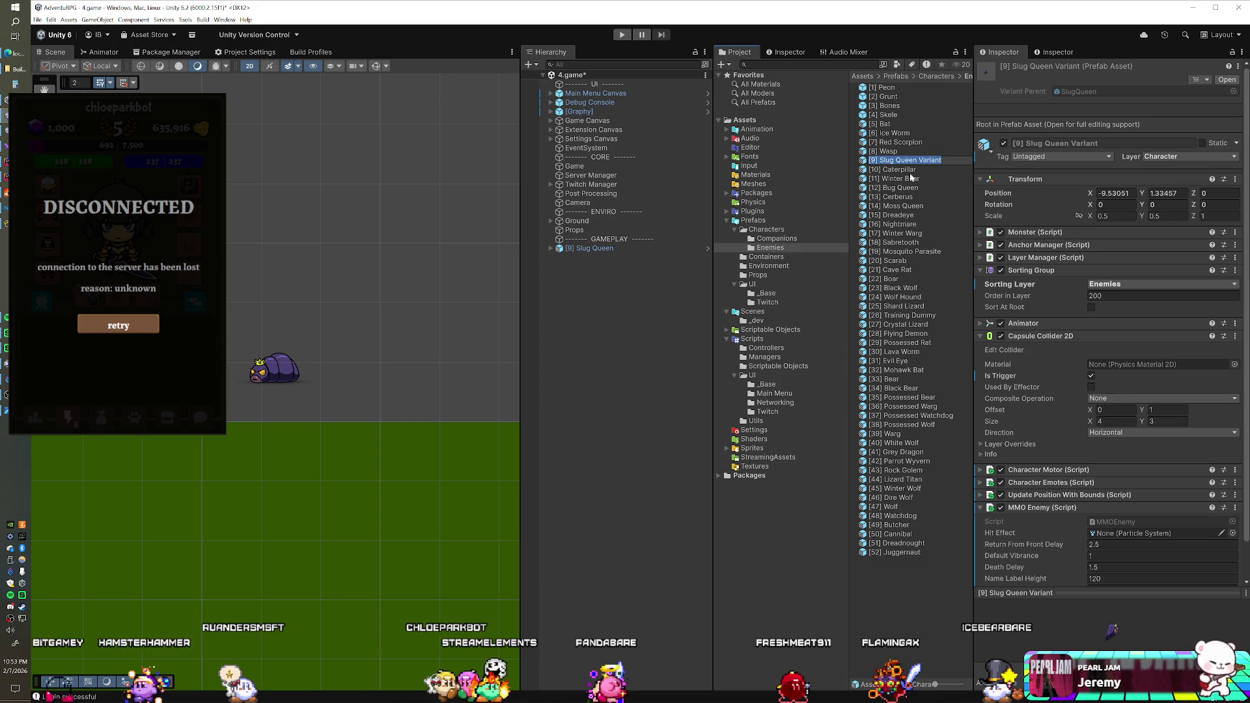
pyautogui.press('Return')
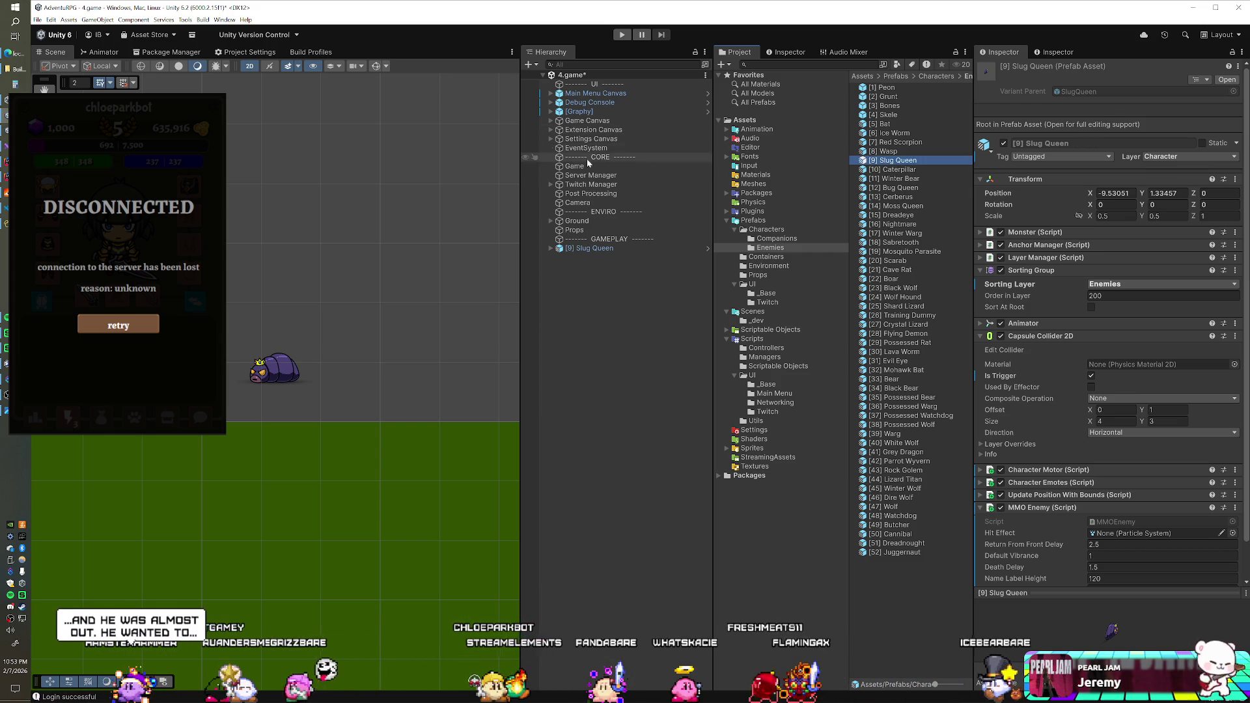
# - Assign the prefab to the Spawn Manager's Missing enemy slot and delete the scene instance
pyautogui.click(585, 165)
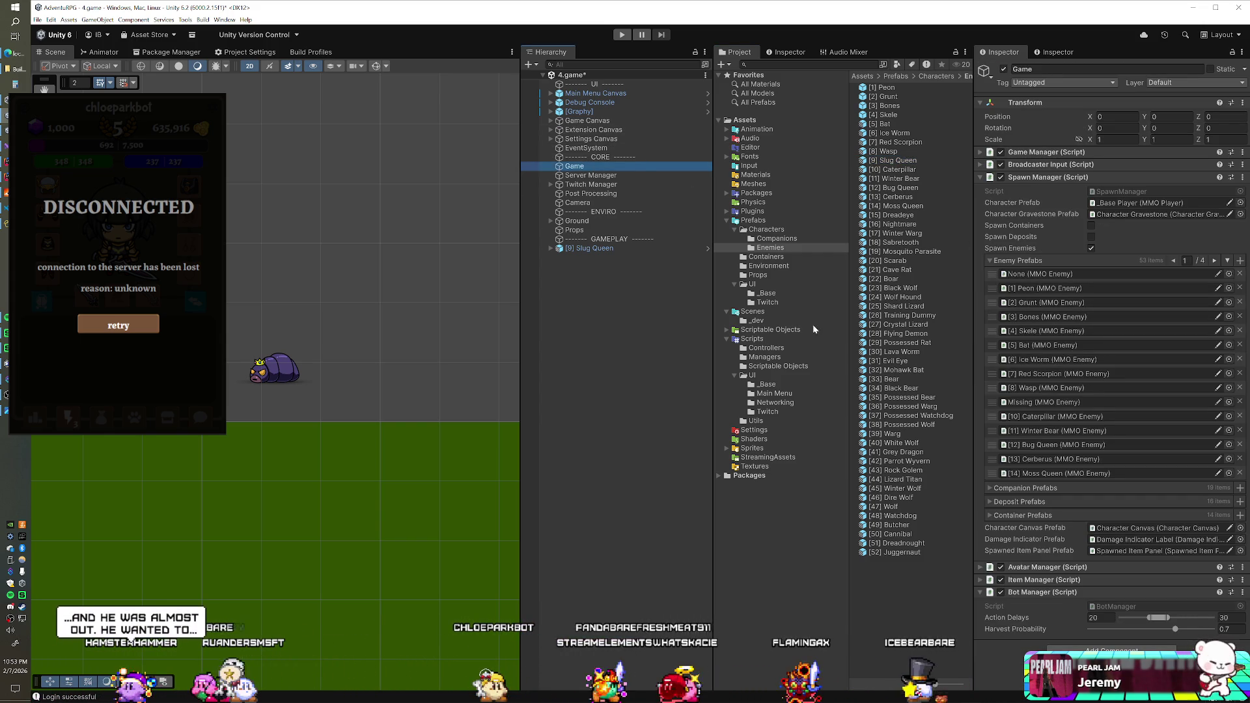
pyautogui.moveTo(888, 161); pyautogui.dragTo(1025, 407)
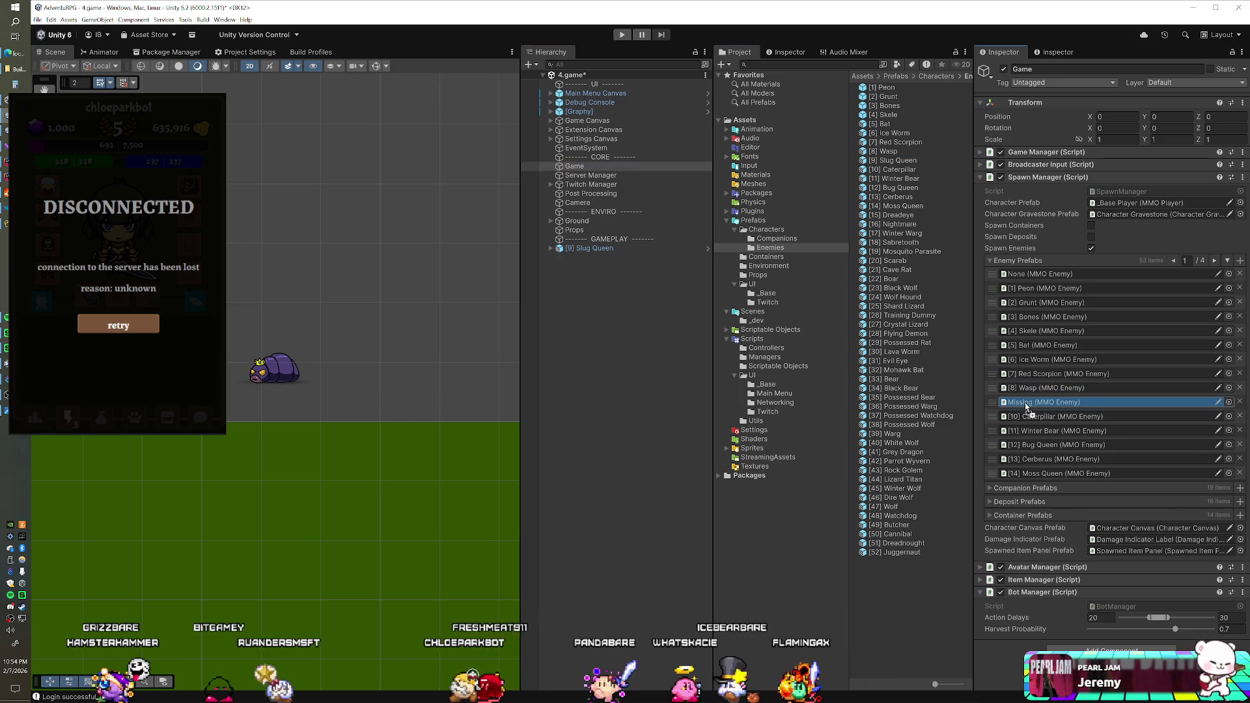
pyautogui.click(597, 251)
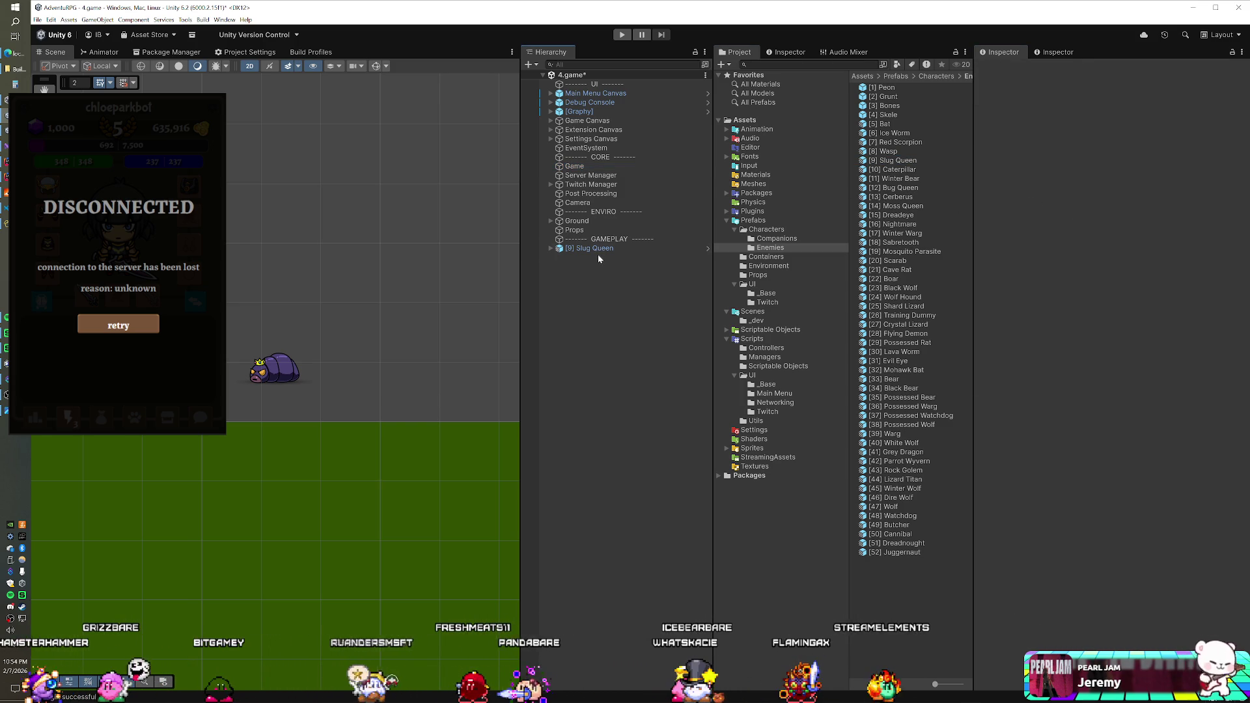
pyautogui.click(597, 255)
pyautogui.press('Delete')
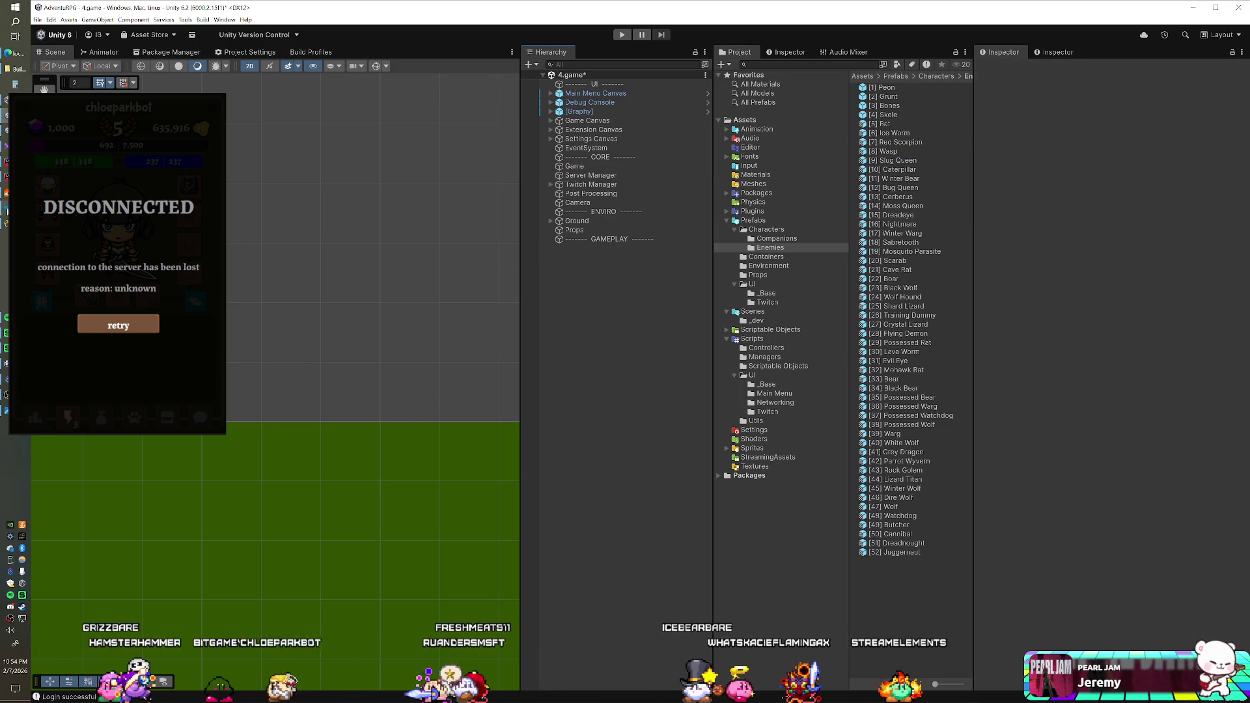
pyautogui.click(6, 223)
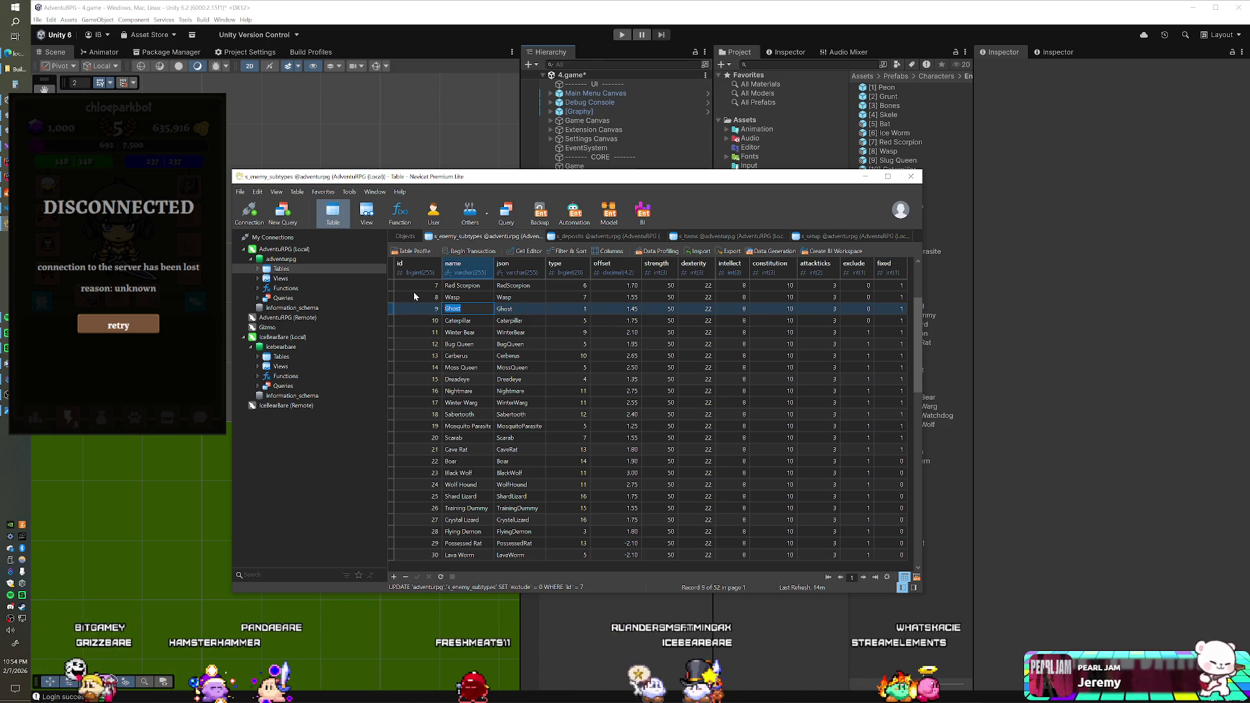
# - Enter 'Slug Queen' as row 9's name and 'SlugQueen' as its json value
pyautogui.write('Slug Queen')
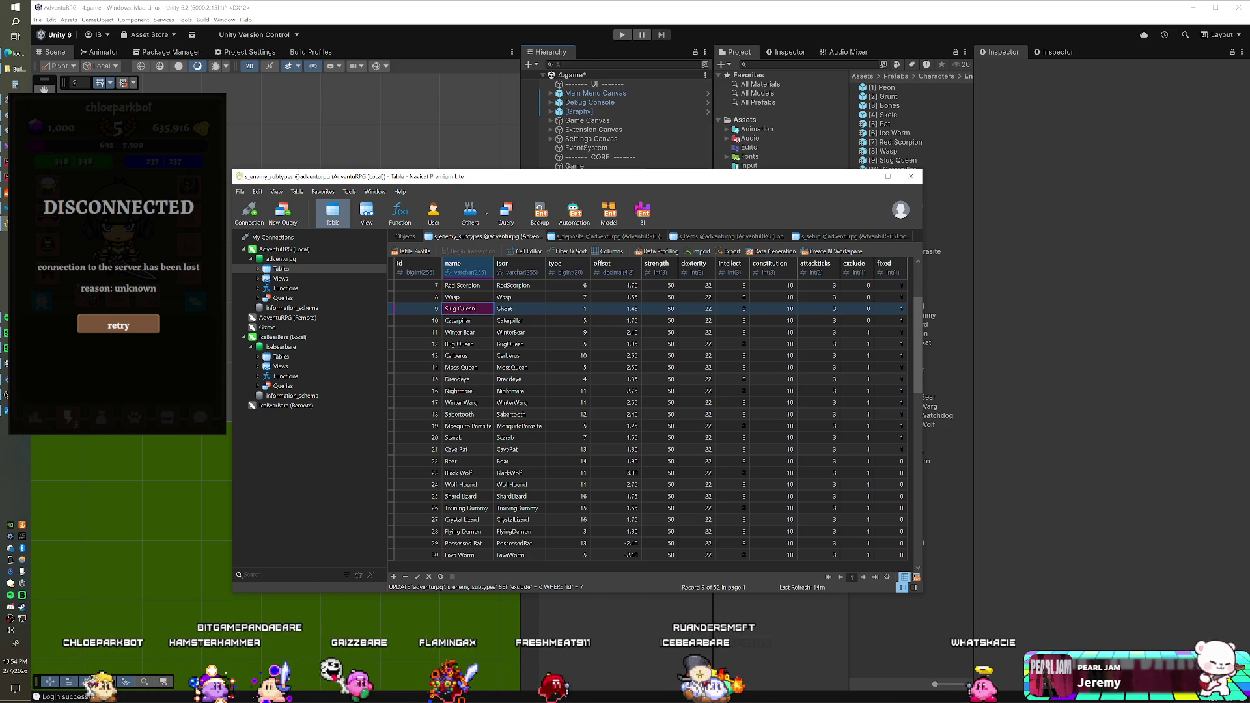
pyautogui.press('Tab')
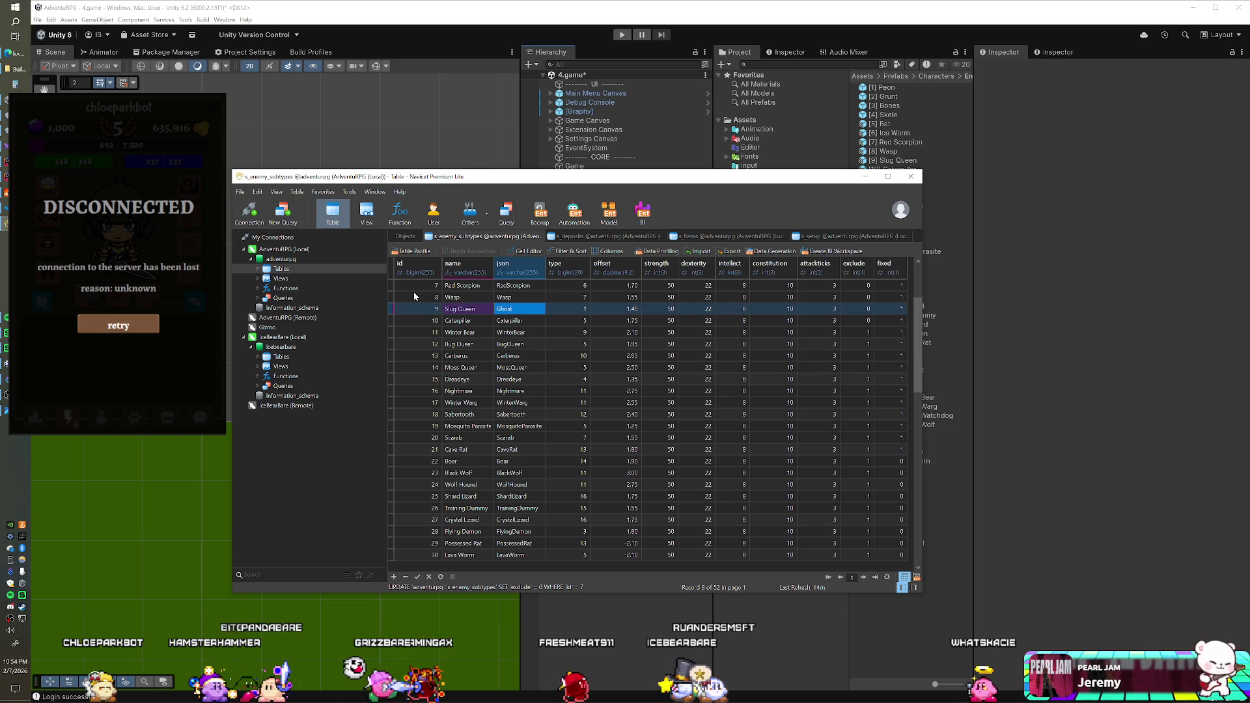
pyautogui.write('SlugQuee')
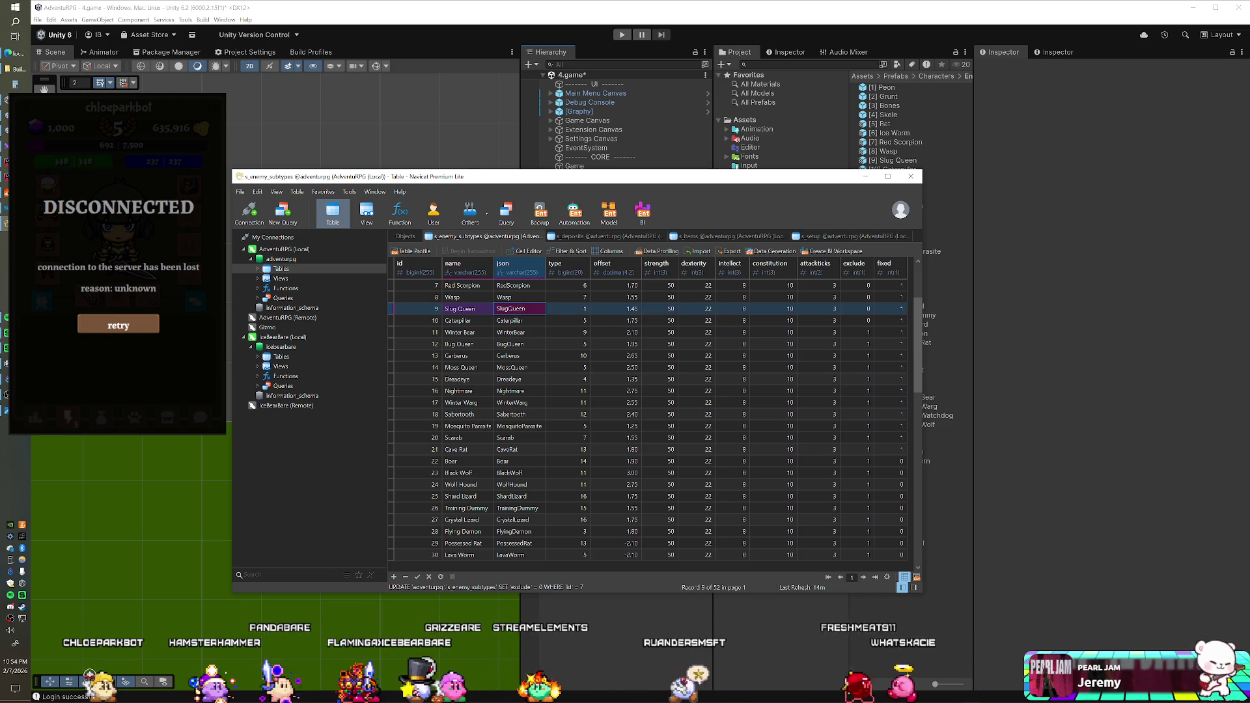
pyautogui.write('n')
pyautogui.press('Return')
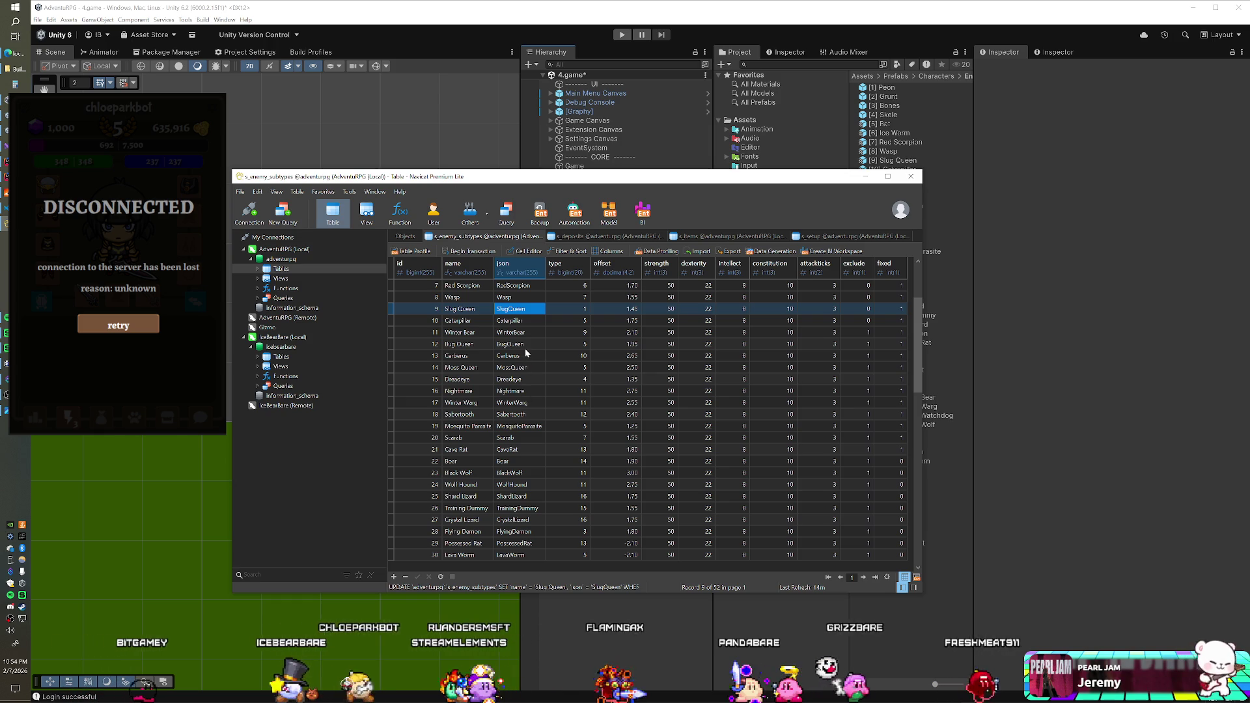
# - Change the Slug Queen subtype's type value to 5
pyautogui.press('Up')
pyautogui.press('Up')
pyautogui.press('Up')
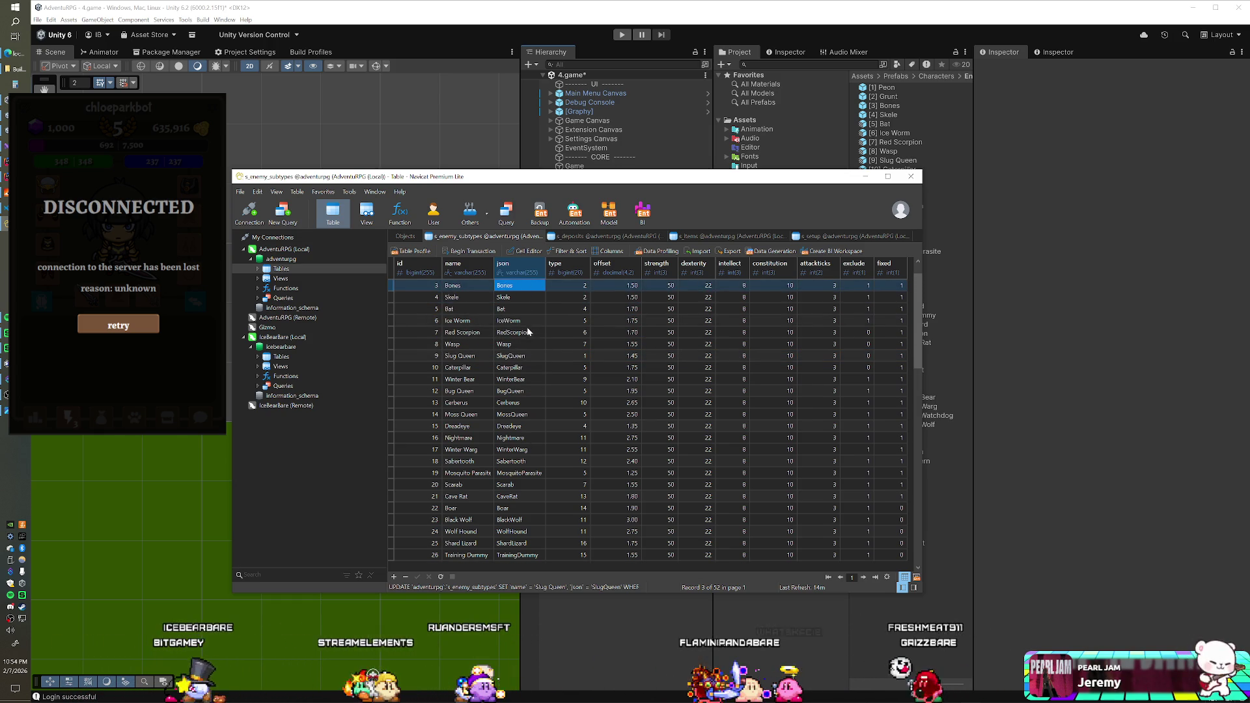
pyautogui.doubleClick(565, 355)
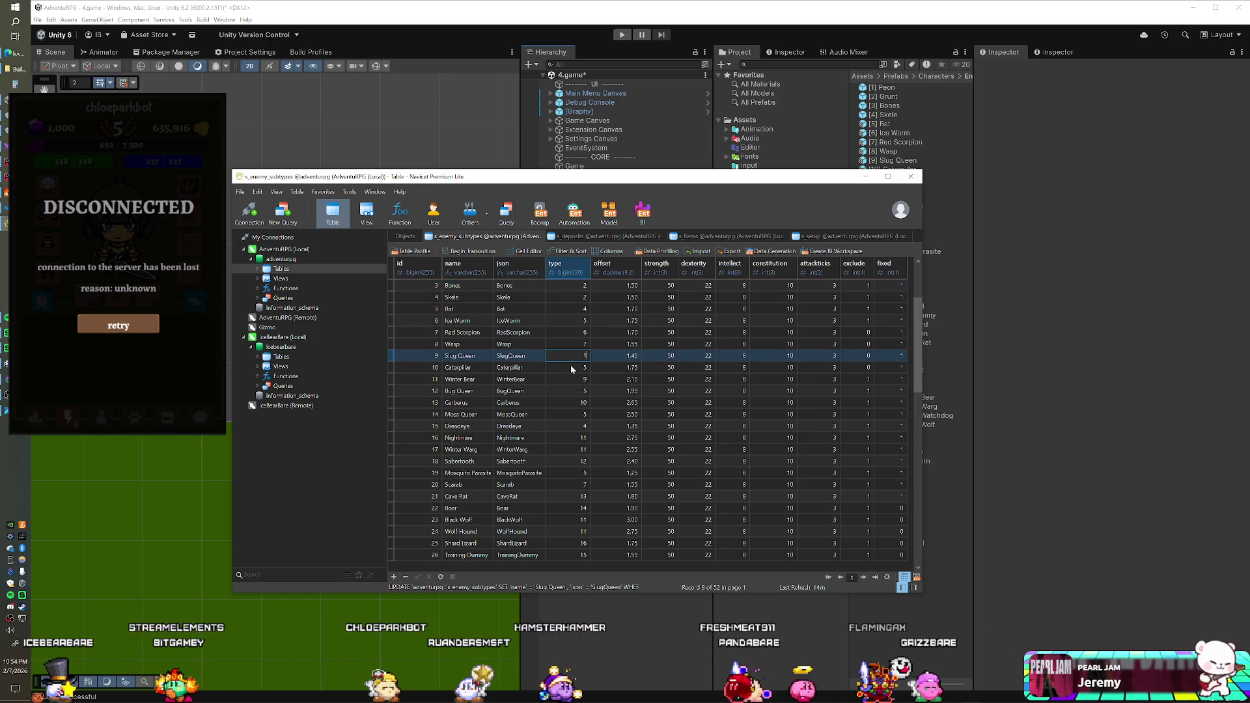
pyautogui.write('5')
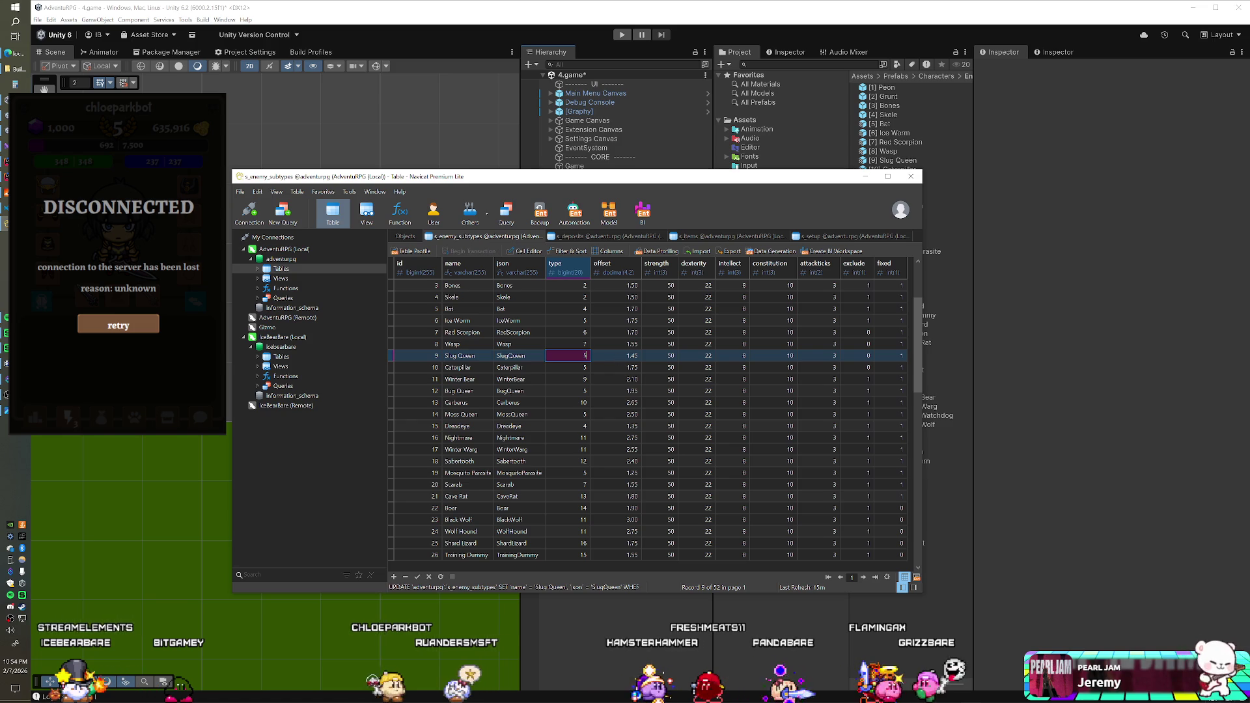
pyautogui.press('Return')
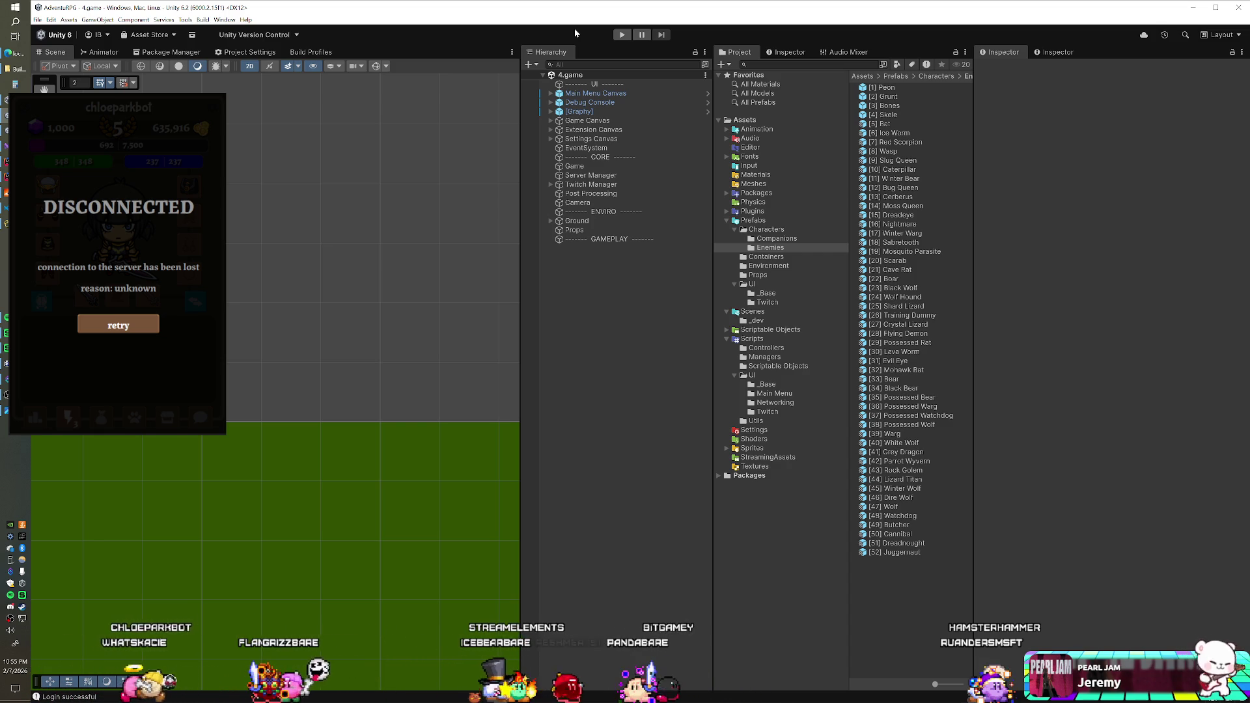
# - Start the game running in Play mode
pyautogui.click(622, 35)
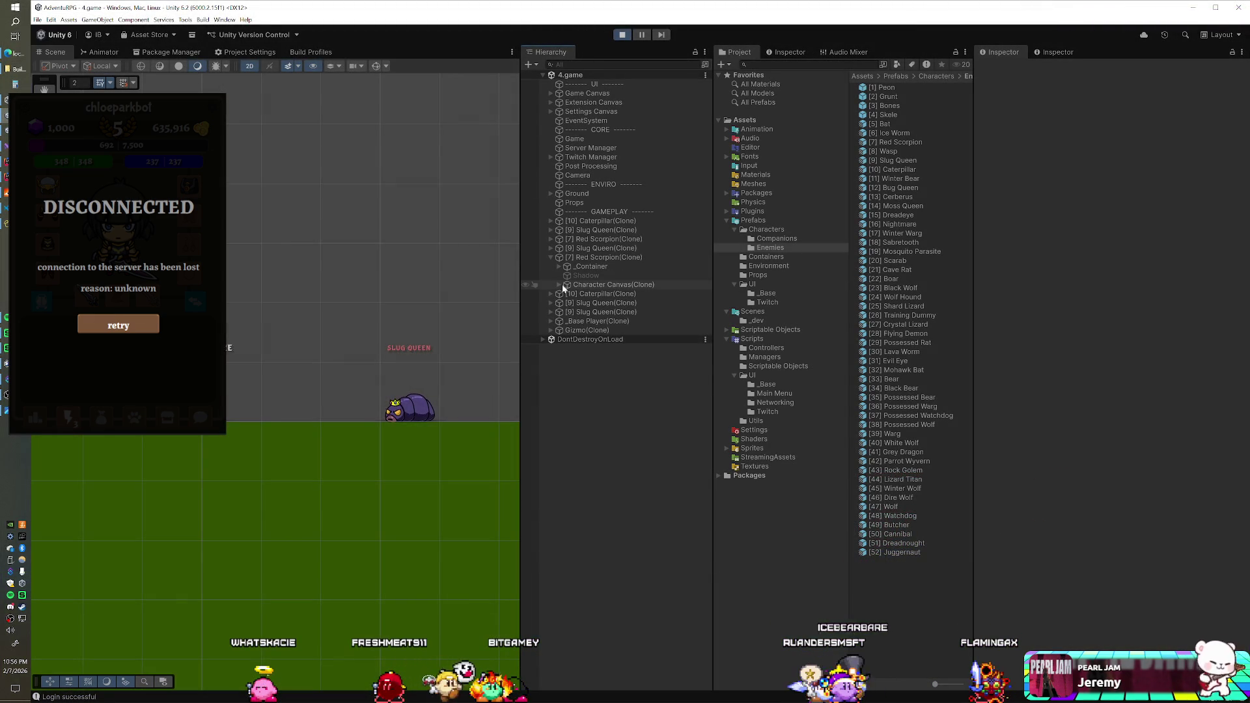
# - Lower the running Red Scorpion clone's Name Panel Pos Y from 192 to 160
pyautogui.click(559, 285)
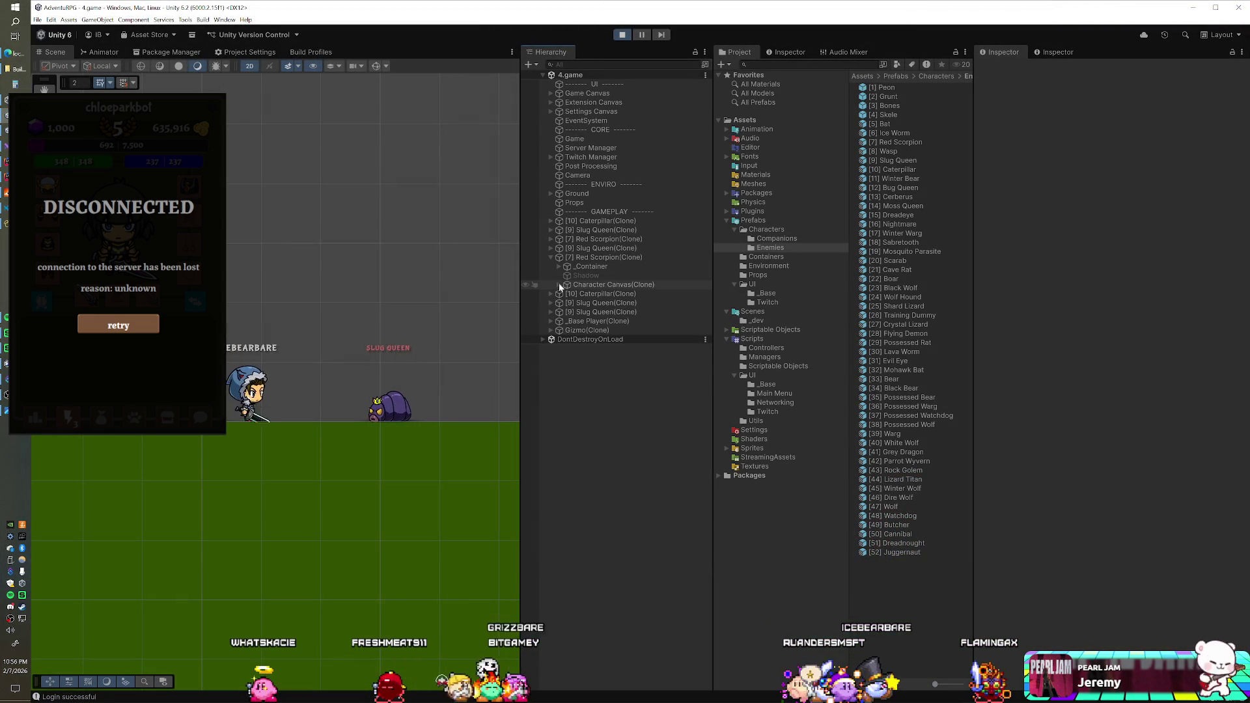
pyautogui.click(599, 294)
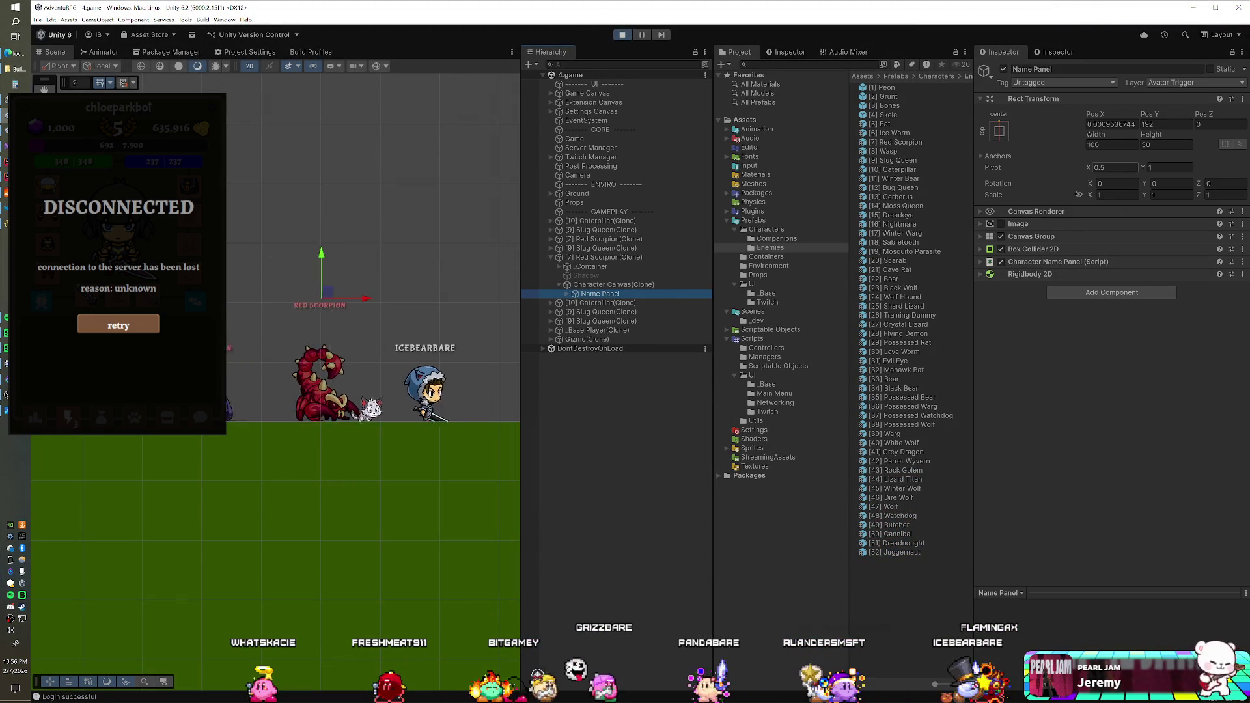
pyautogui.click(1165, 124)
pyautogui.write('150')
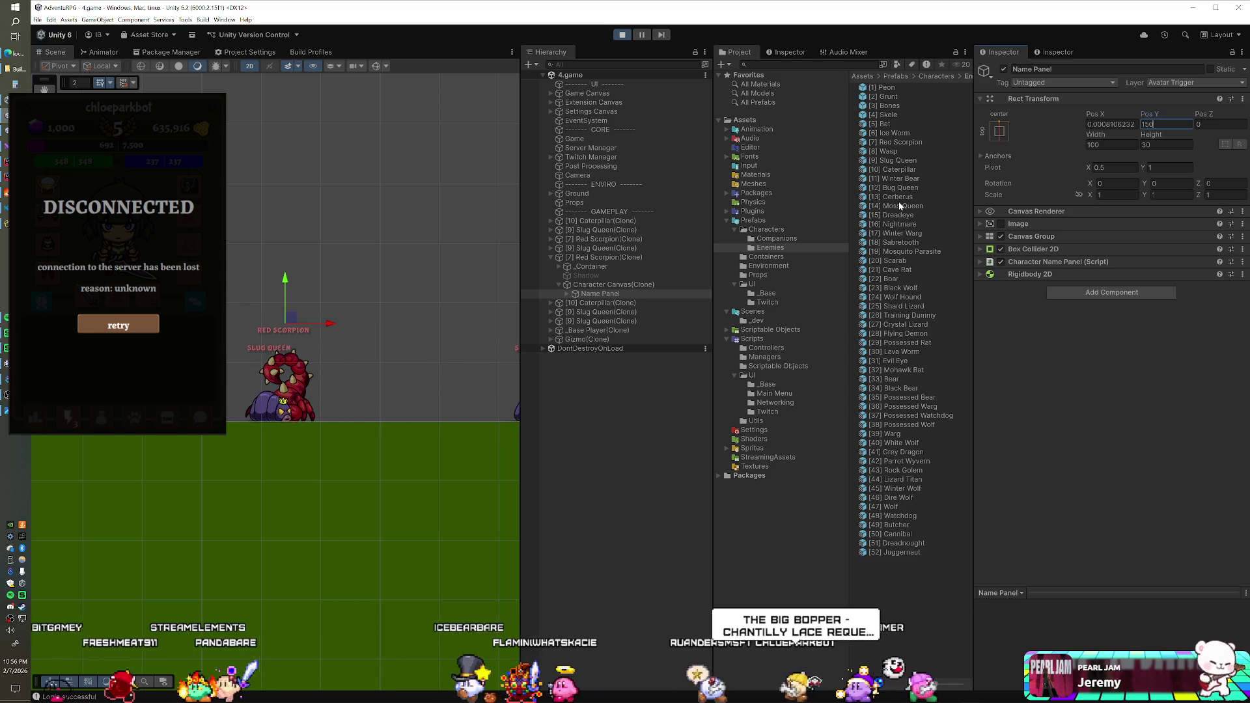
# - Select the [7] Red Scorpion prefab and scroll to its MMO Enemy Name Label Height
pyautogui.click(903, 143)
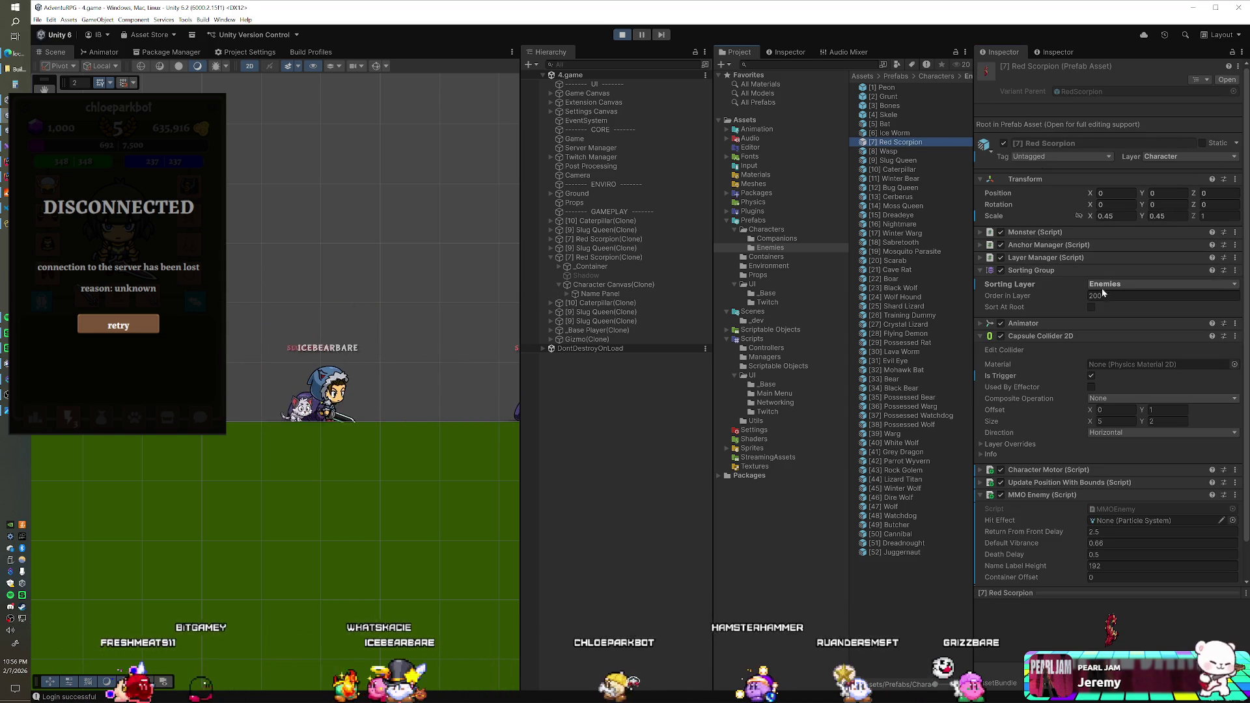
pyautogui.scroll(-2, 1064, 342)
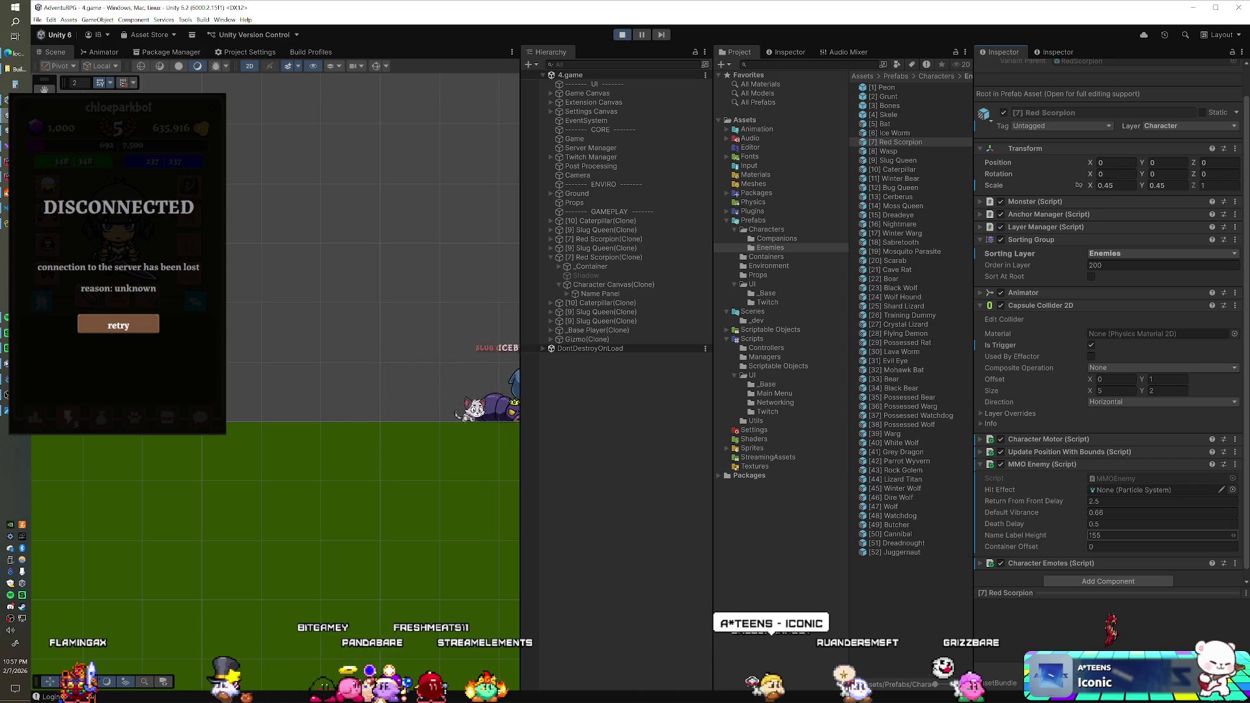
# - Set the running Slug Queen's Name Panel Pos Y to 75, then select the [9] Slug Queen prefab
pyautogui.click(549, 229)
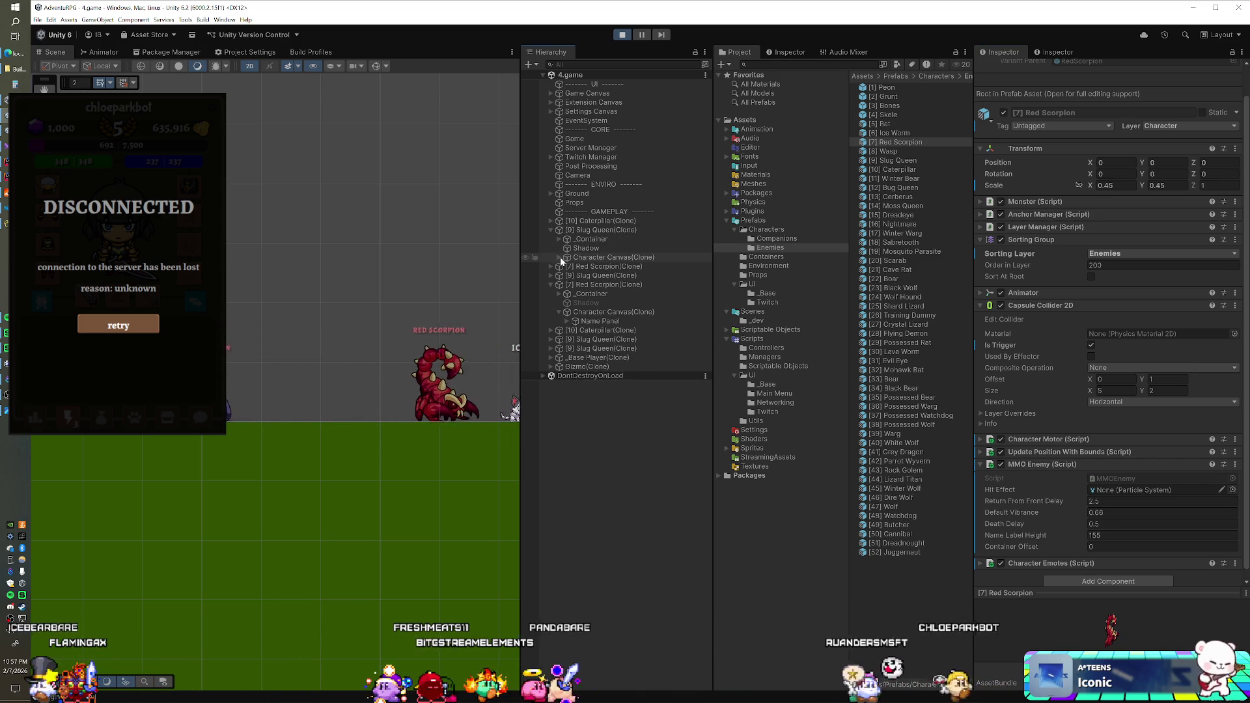
pyautogui.click(559, 257)
pyautogui.click(609, 267)
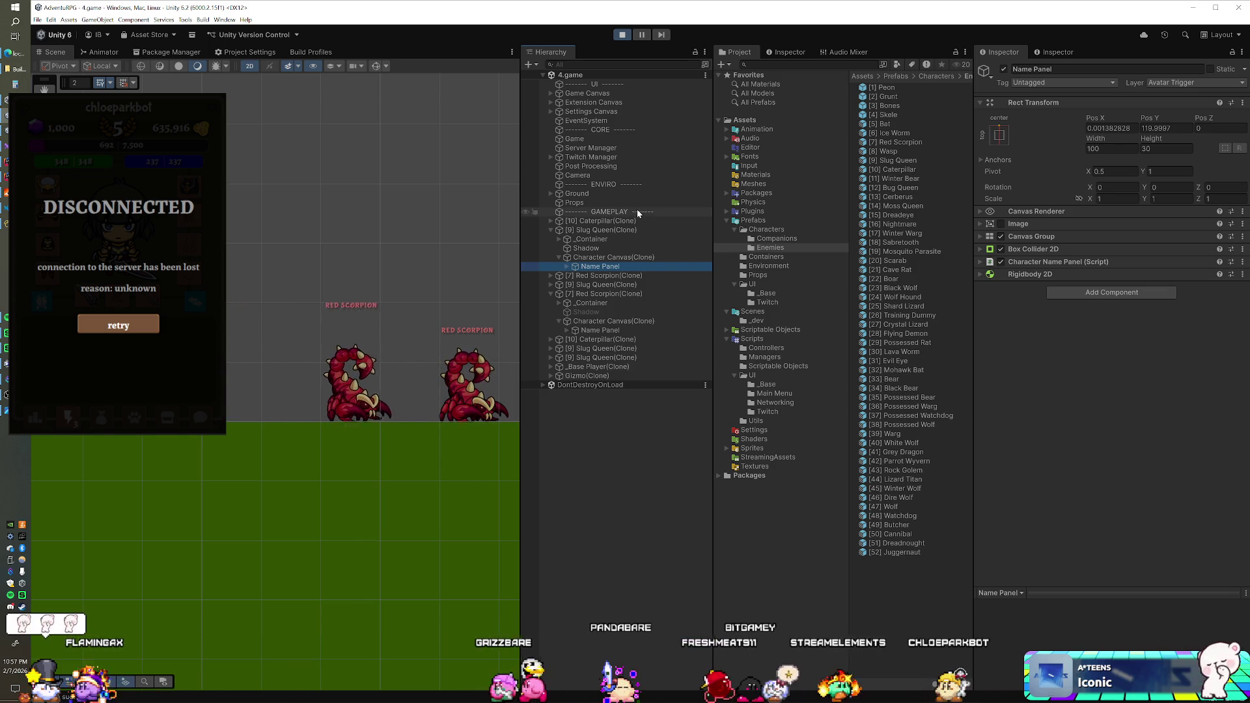
pyautogui.click(1165, 129)
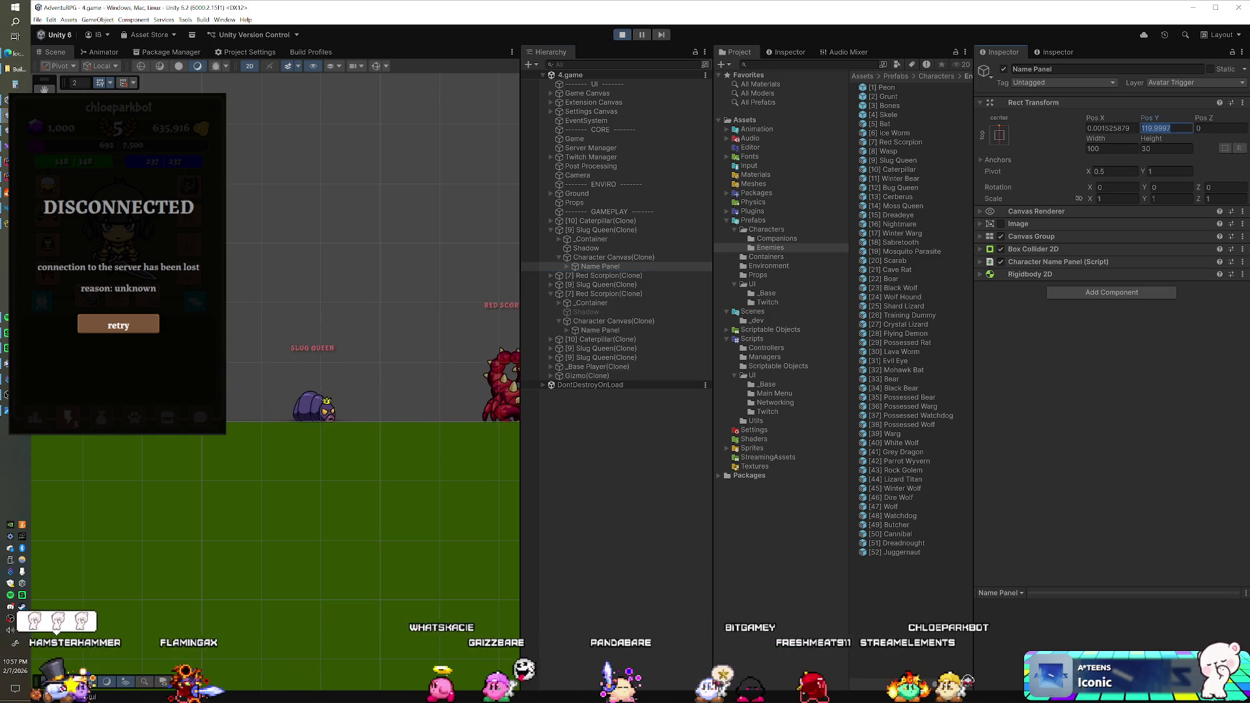
pyautogui.write('75')
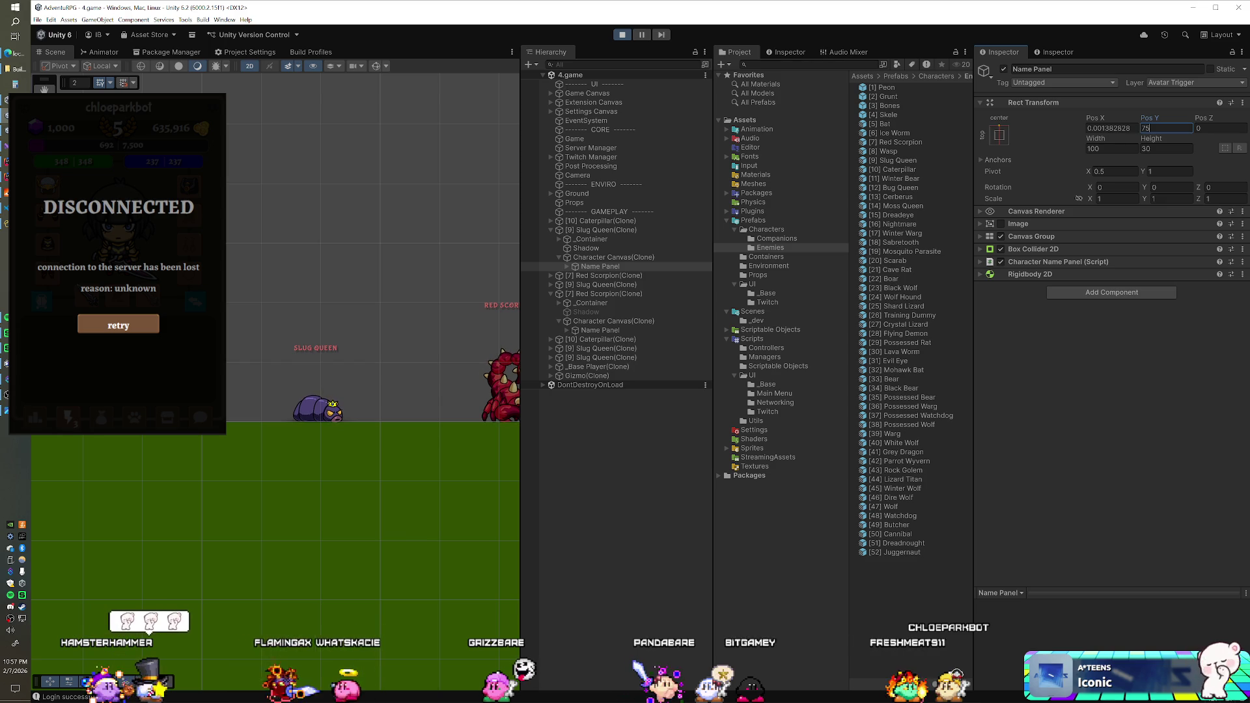
pyautogui.click(886, 160)
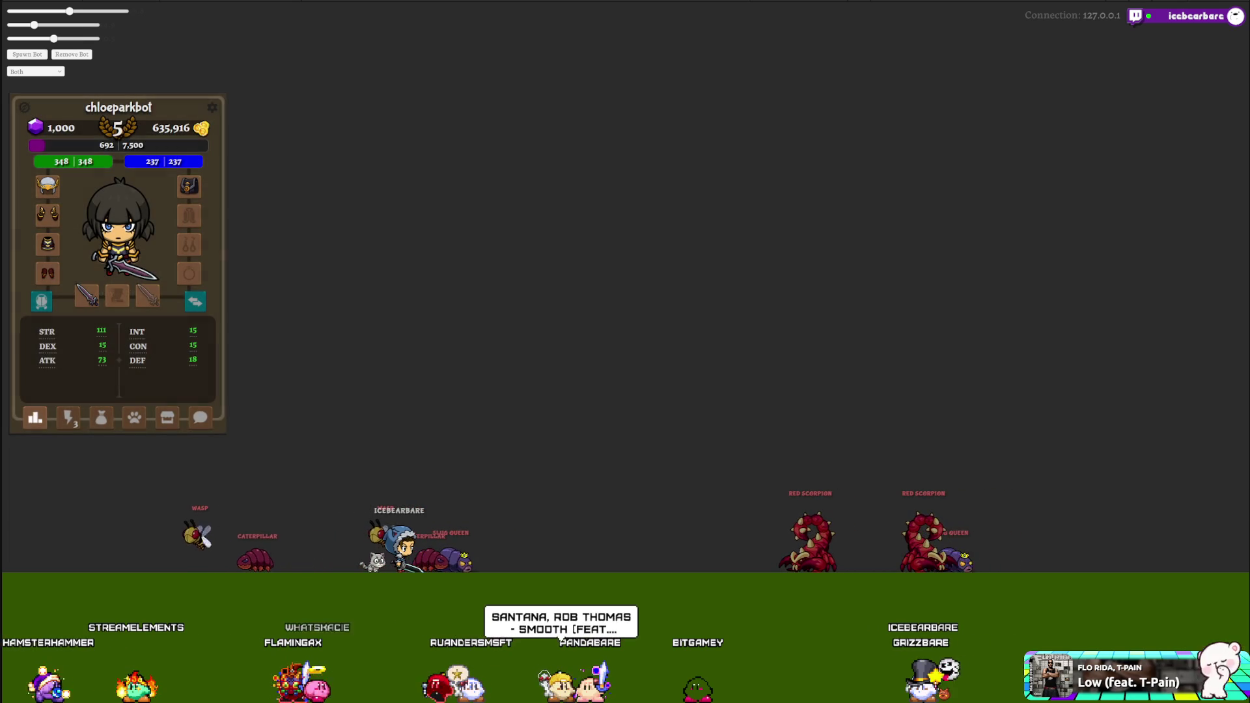
# - Show the character's skills, stop Play mode, and choose the 256x256 game preview preset
pyautogui.click(73, 421)
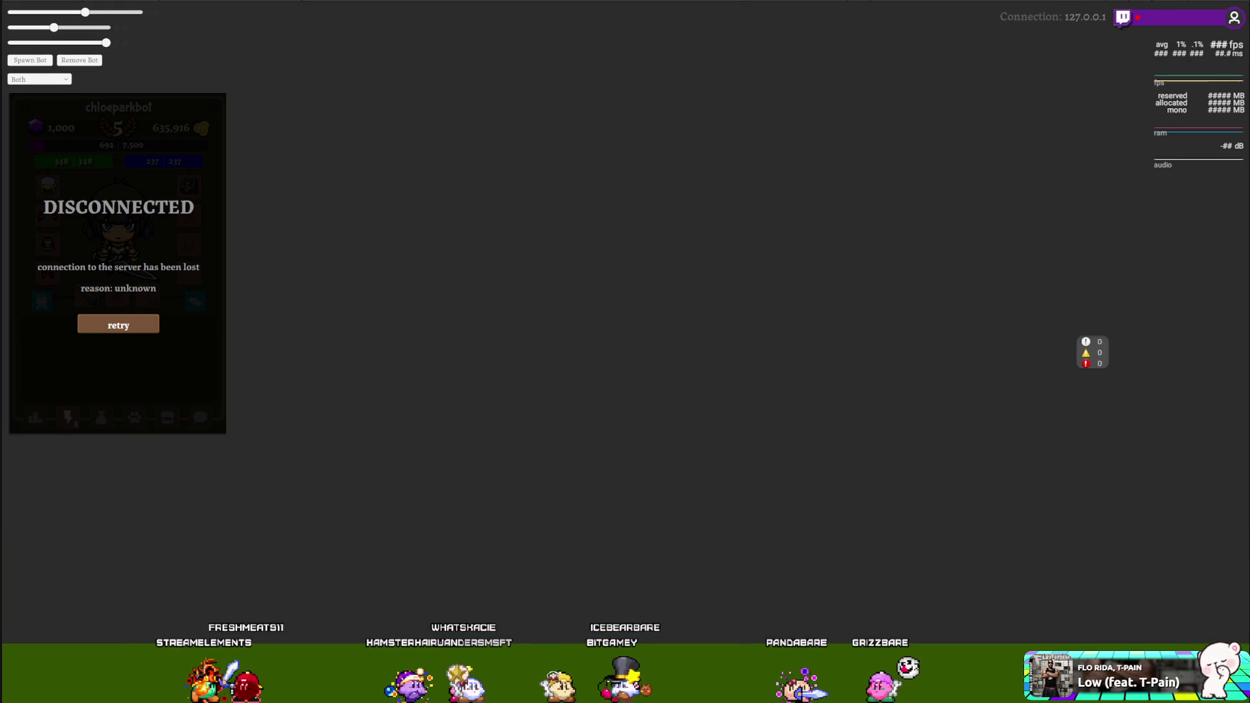
pyautogui.hotkey('ctrl', 'p')
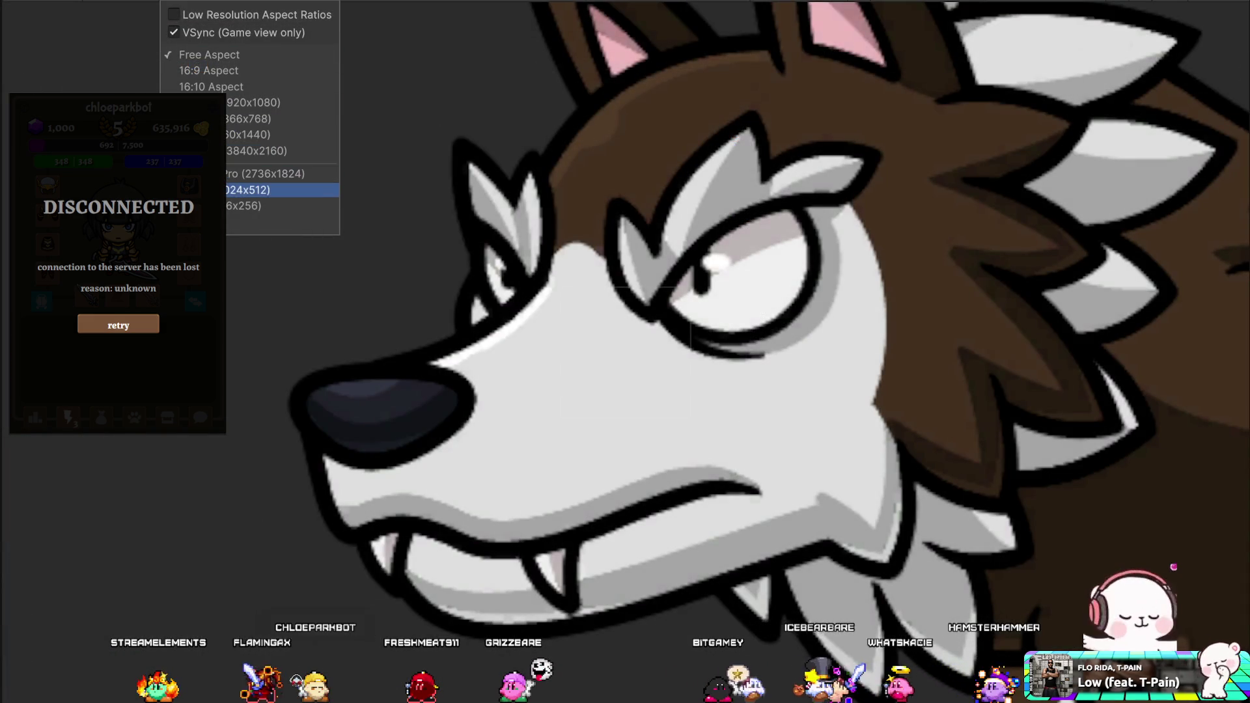
pyautogui.click(215, 205)
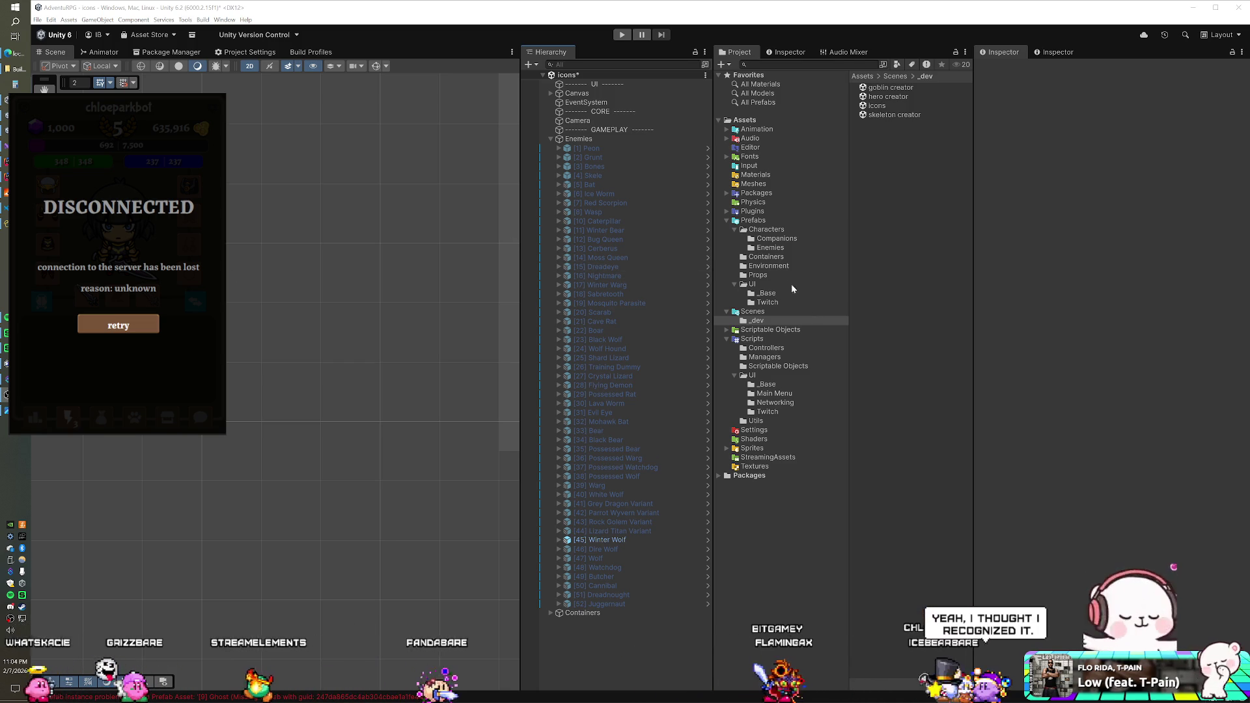
# - List all the enemy prefabs in the Project window
pyautogui.click(791, 247)
# - Place the [9] Slug Queen prefab into the Icons scene
pyautogui.click(885, 162)
pyautogui.moveTo(818, 180)
pyautogui.mouseDown()
pyautogui.moveTo(641, 199)
pyautogui.moveTo(591, 221)
pyautogui.mouseUp()
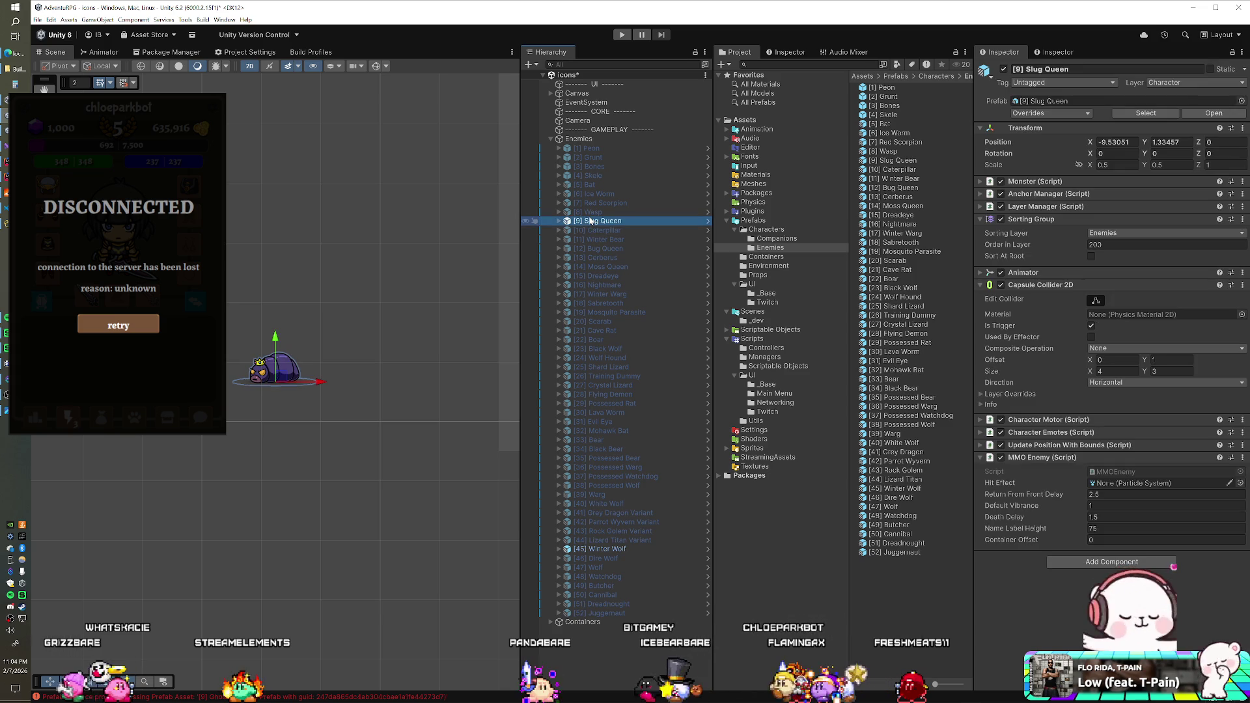
pyautogui.click(625, 548)
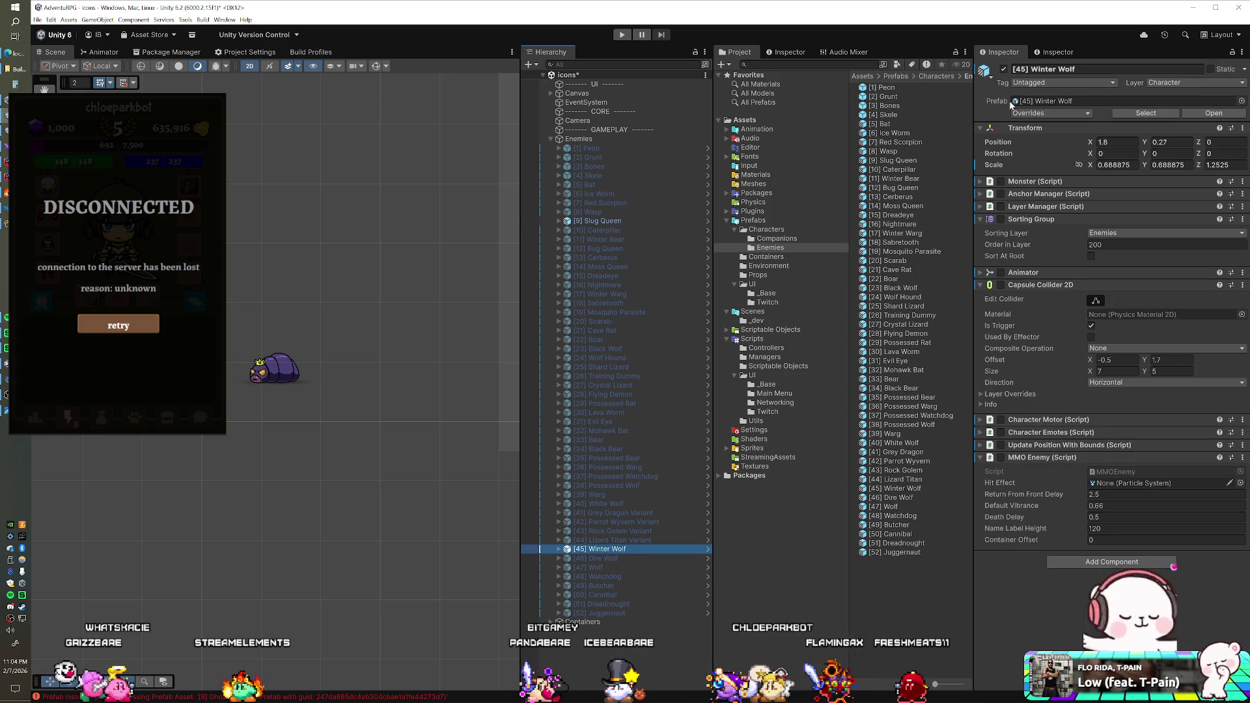
pyautogui.click(813, 116)
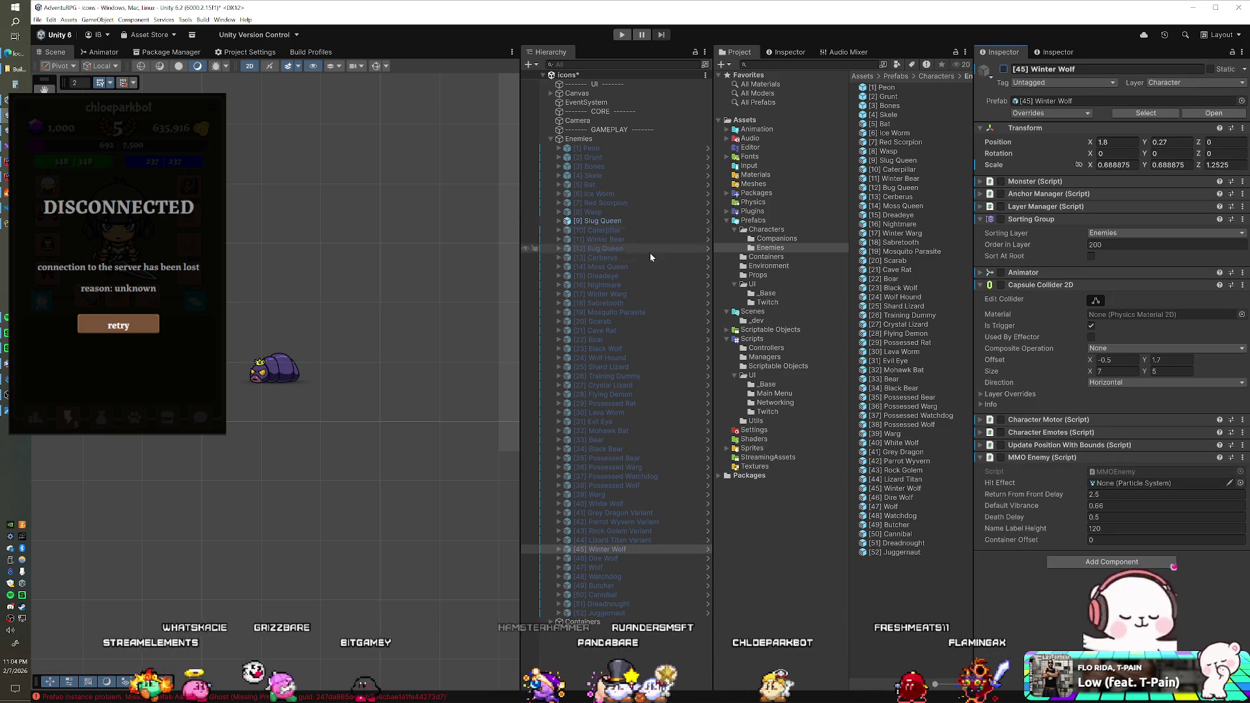
# - Reset Slug Queen's X and Y position to 0 and frame it in the view
pyautogui.click(635, 221)
pyautogui.click(1116, 142)
pyautogui.write('0')
pyautogui.press('Tab')
pyautogui.write('0')
pyautogui.press('Return')
pyautogui.press('f')
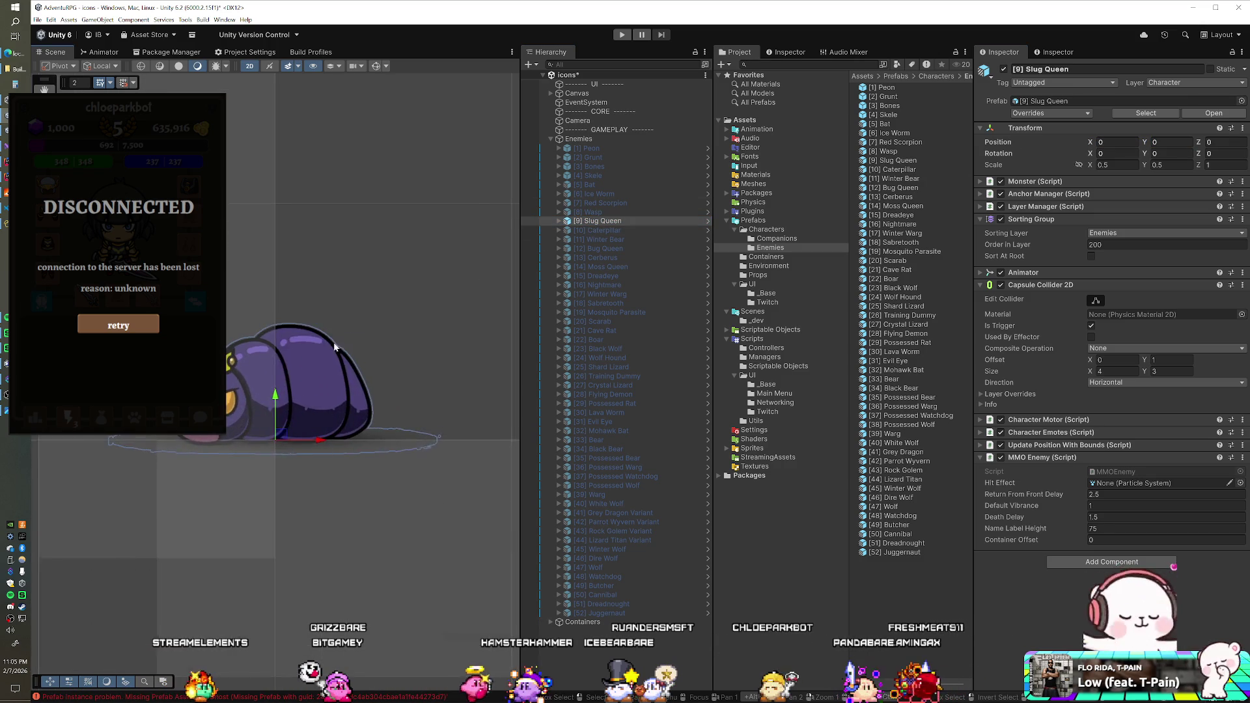
# - Nudge Slug Queen up-right and move GenerateIcon from Assets/Editor into the Scripts folder
pyautogui.moveTo(282, 434)
pyautogui.mouseDown()
pyautogui.moveTo(341, 310)
pyautogui.moveTo(336, 329)
pyautogui.moveTo(354, 341)
pyautogui.mouseUp()
pyautogui.press('w')
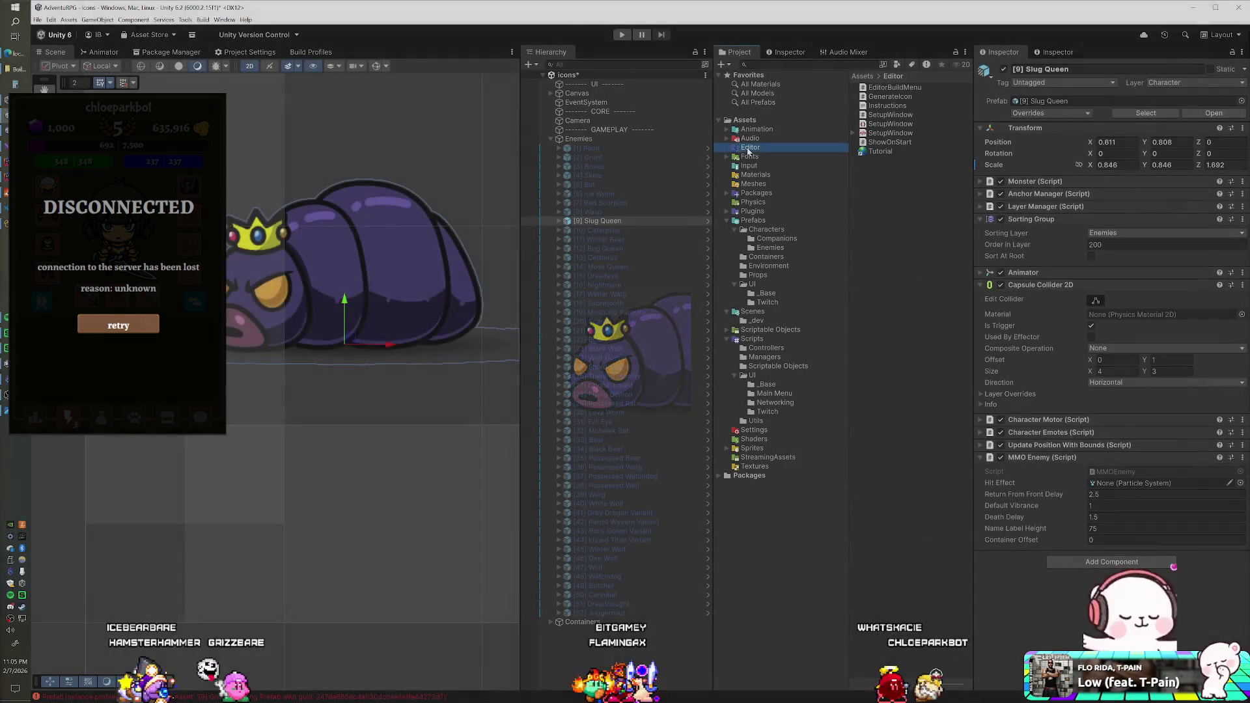
pyautogui.click(901, 98)
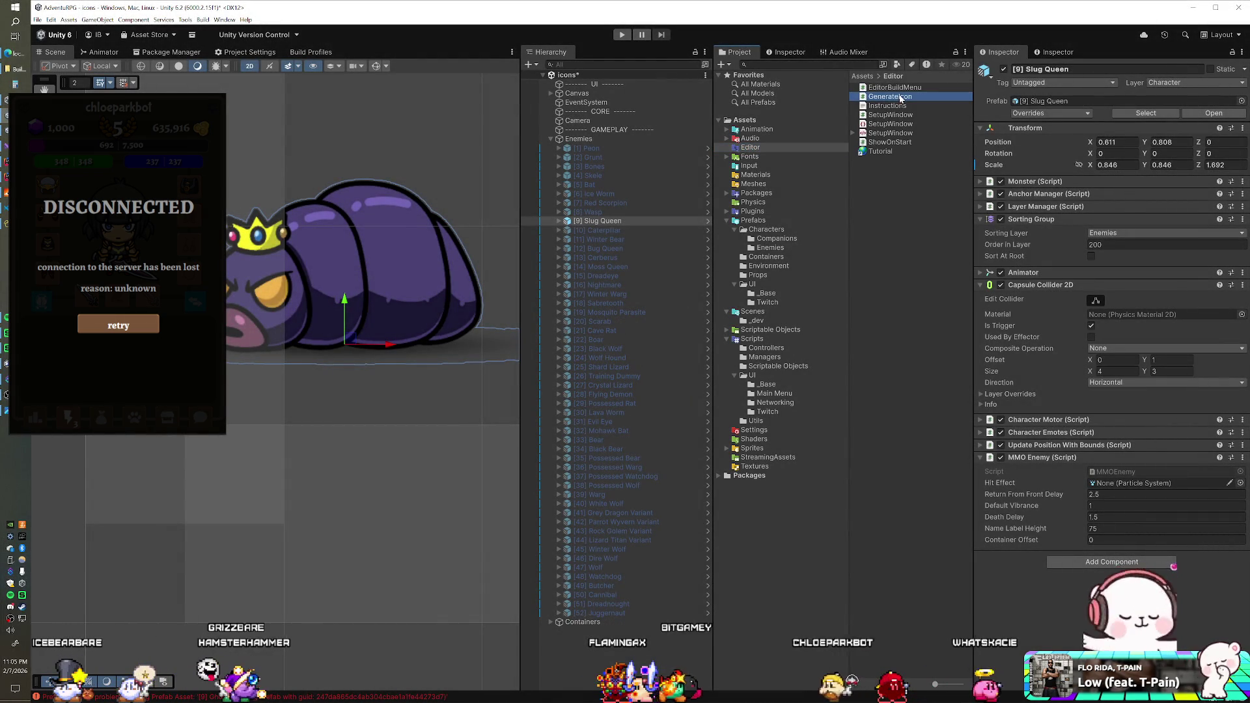
pyautogui.moveTo(835, 197)
pyautogui.mouseDown()
pyautogui.moveTo(777, 277)
pyautogui.moveTo(757, 424)
pyautogui.mouseUp()
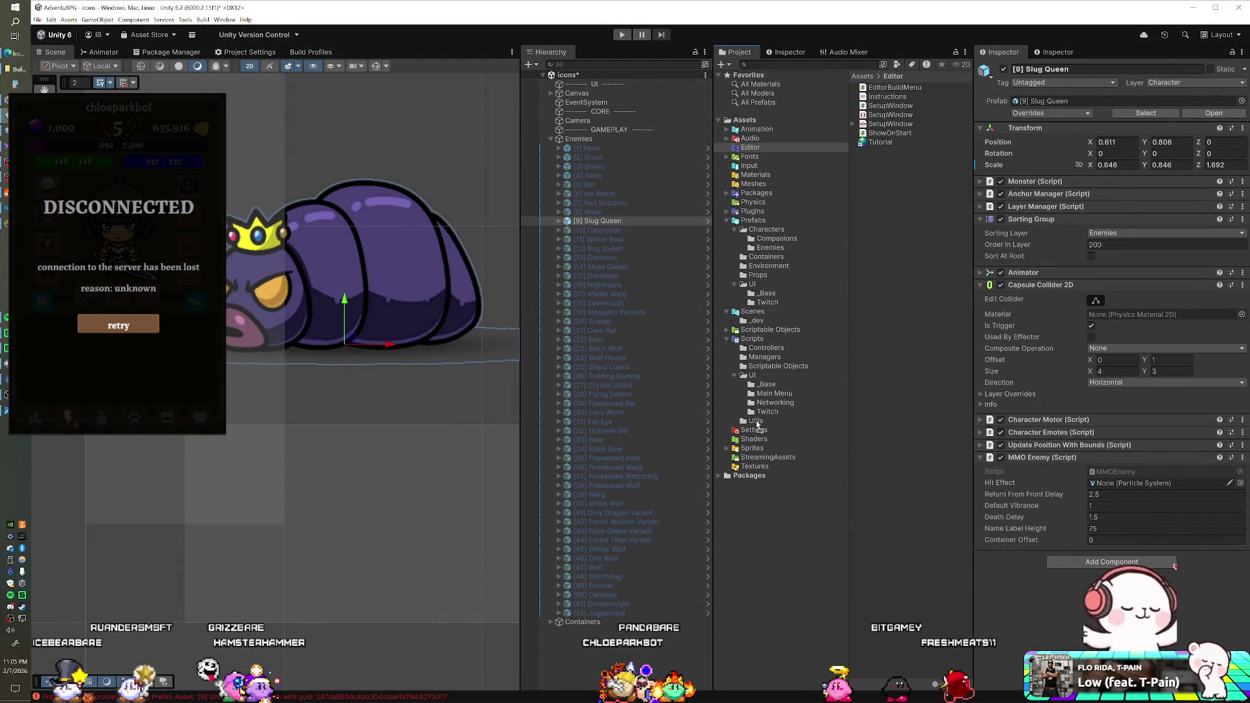
# - Select the Canvas and search its components for 'gen', then cancel the search
pyautogui.click(600, 95)
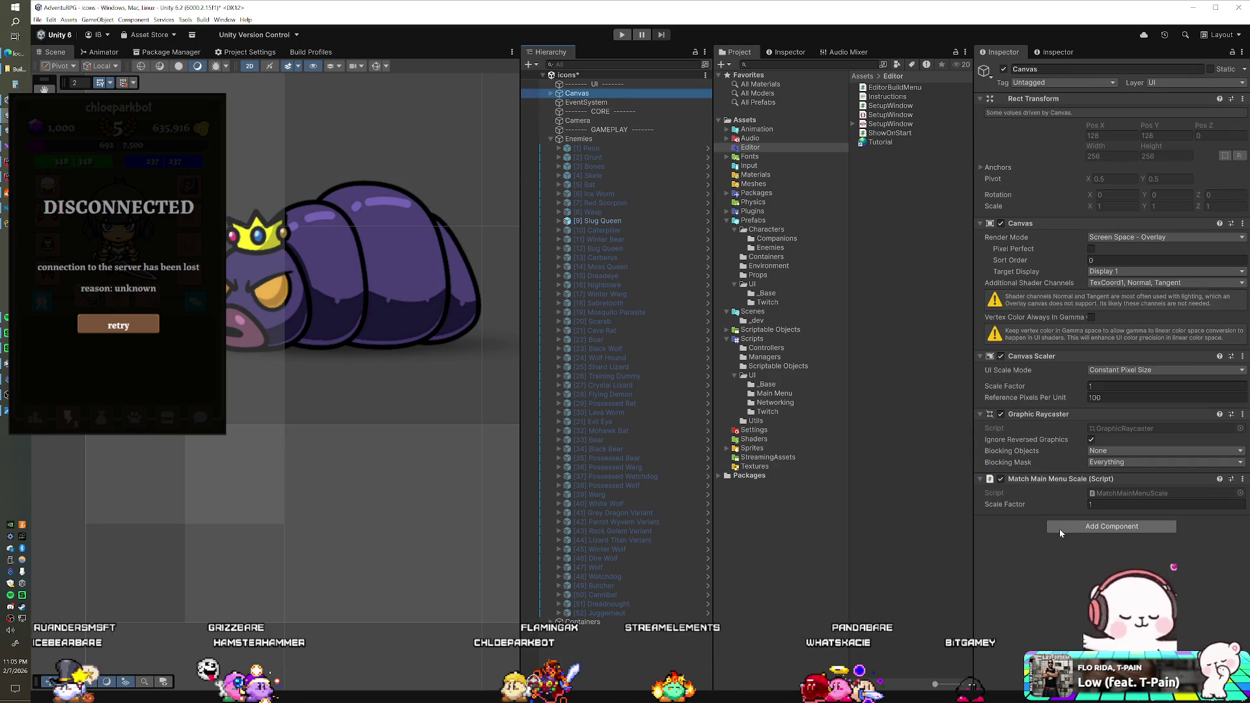
pyautogui.click(1060, 529)
pyautogui.write('gen')
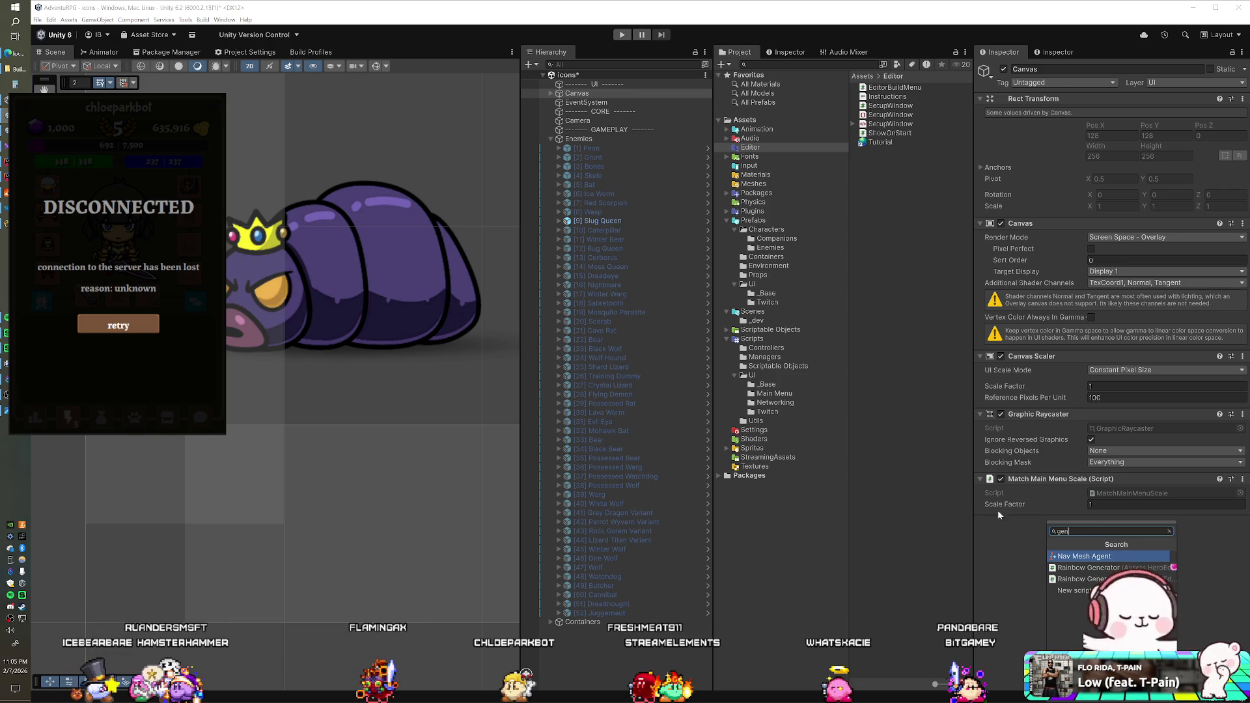
pyautogui.press('Escape')
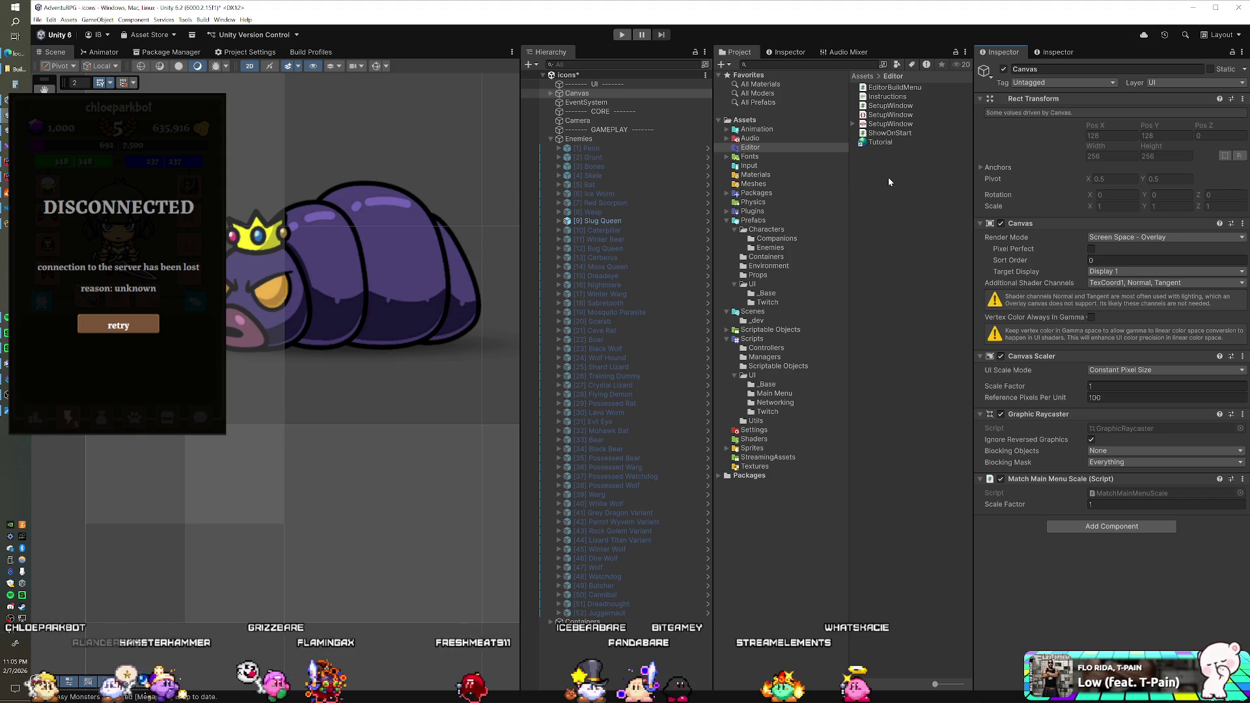
# - Add the GenerateIcon script from Scripts/Utils to the Canvas and run the scene
pyautogui.click(757, 421)
pyautogui.moveTo(890, 96); pyautogui.dragTo(1107, 514)
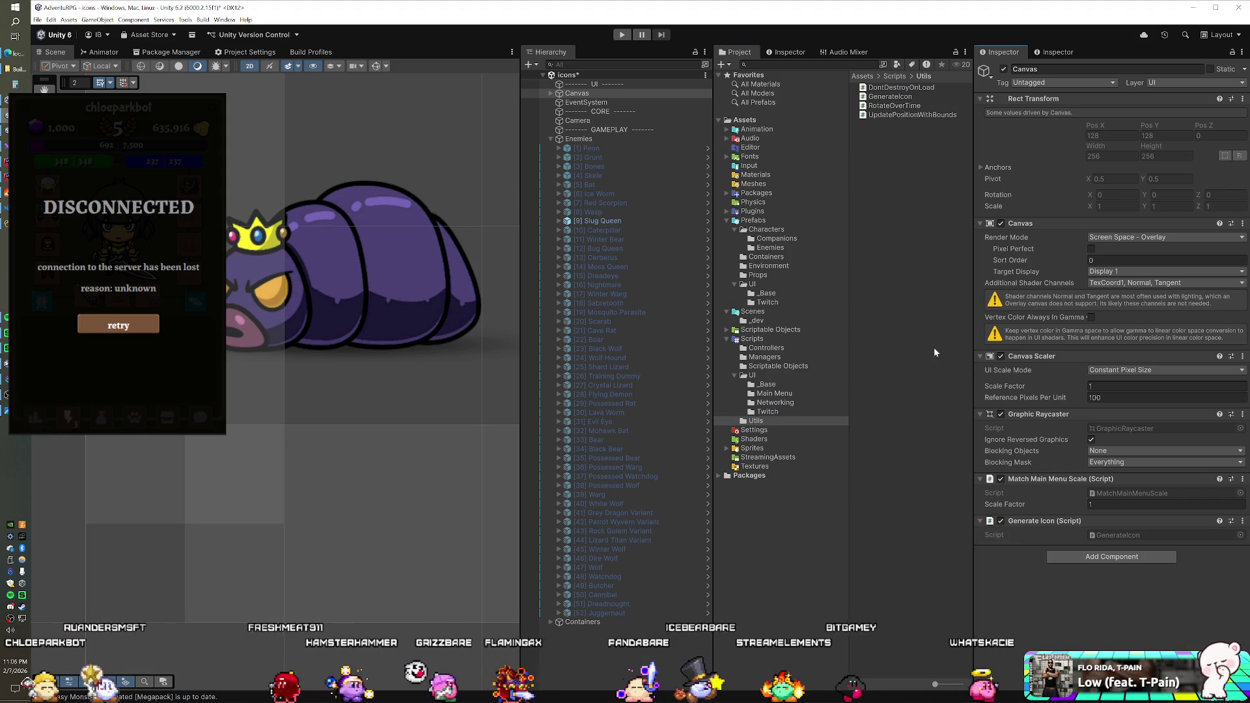
pyautogui.click(622, 35)
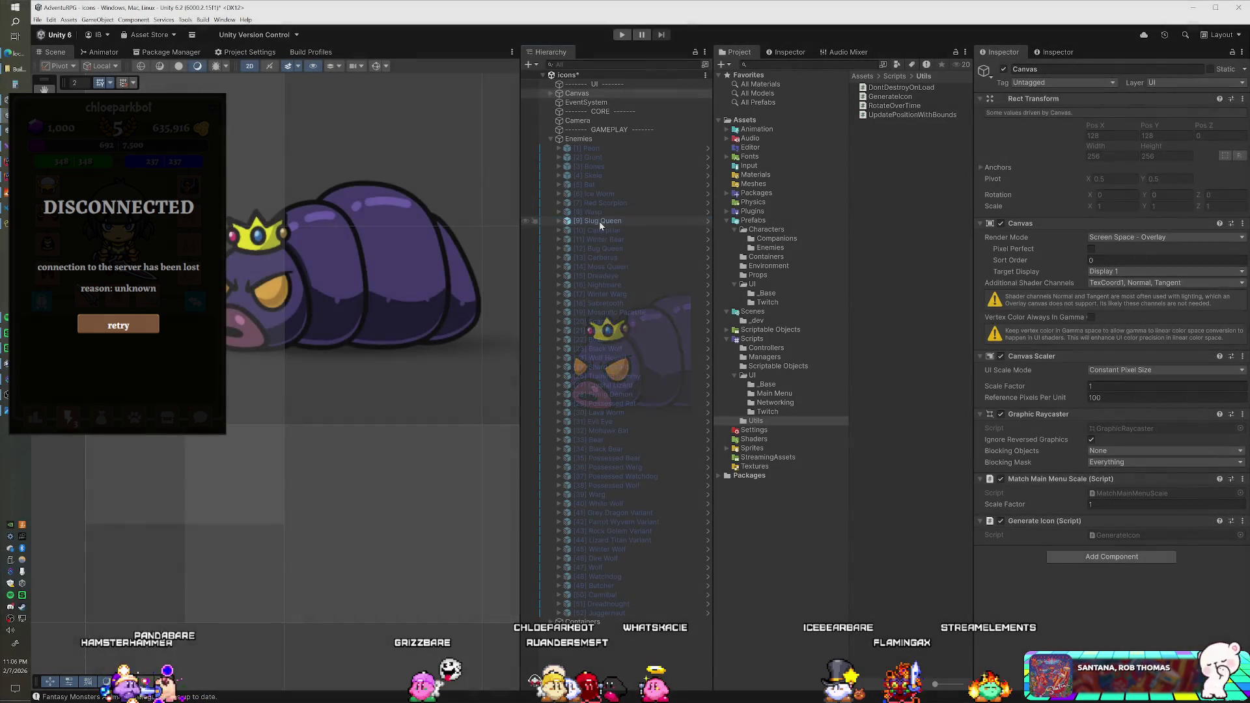
# - Disable Slug Queen's Monster, Capsule Collider 2D, Character Motor and one more component, then replay the scene
pyautogui.click(598, 220)
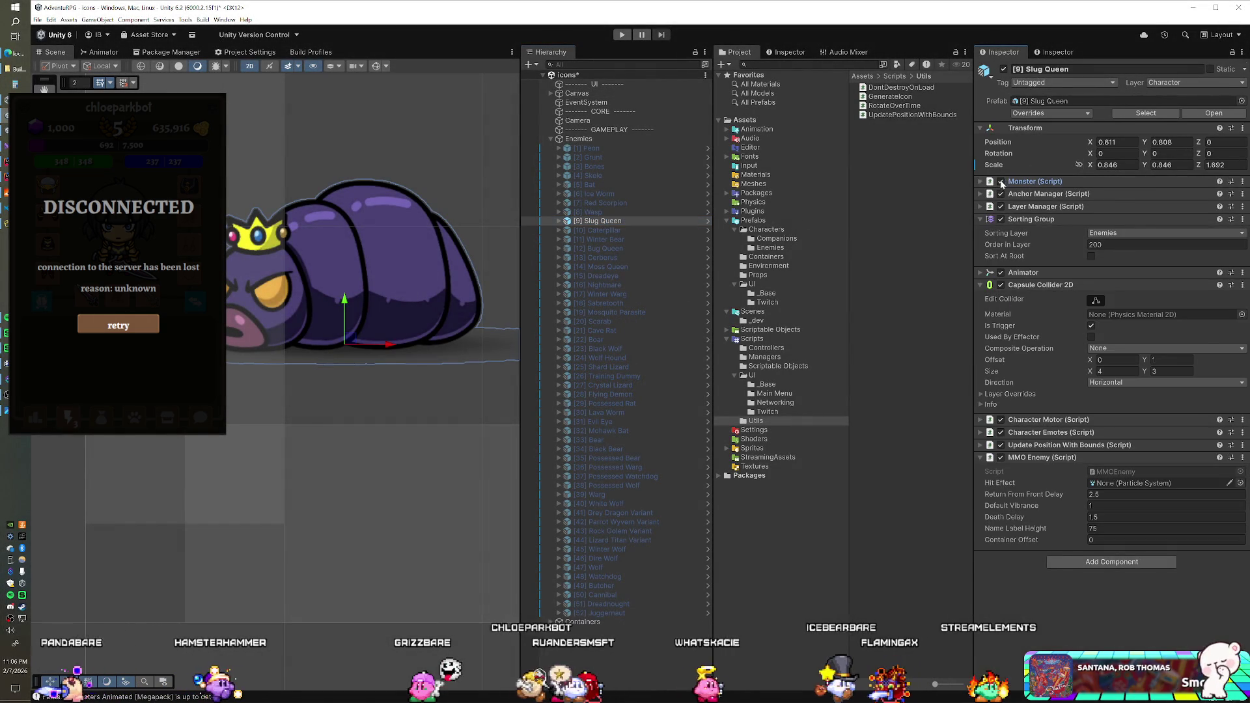
pyautogui.click(1000, 183)
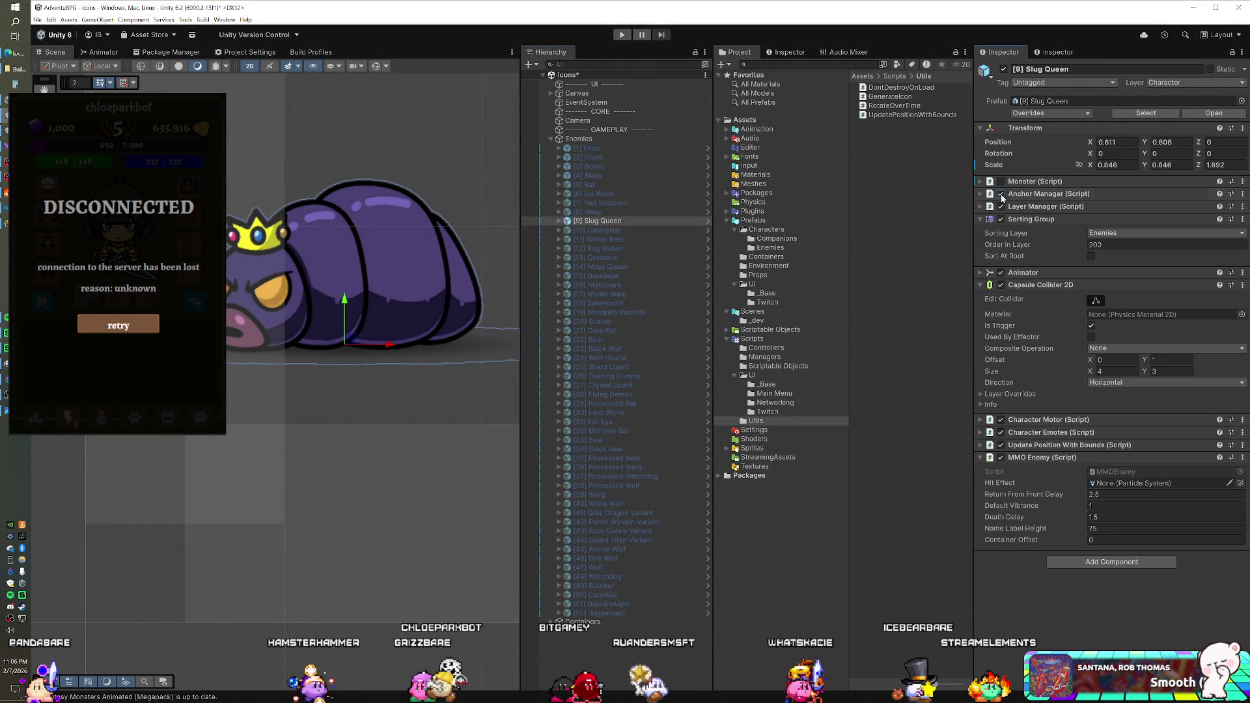
pyautogui.click(1000, 220)
pyautogui.click(1001, 285)
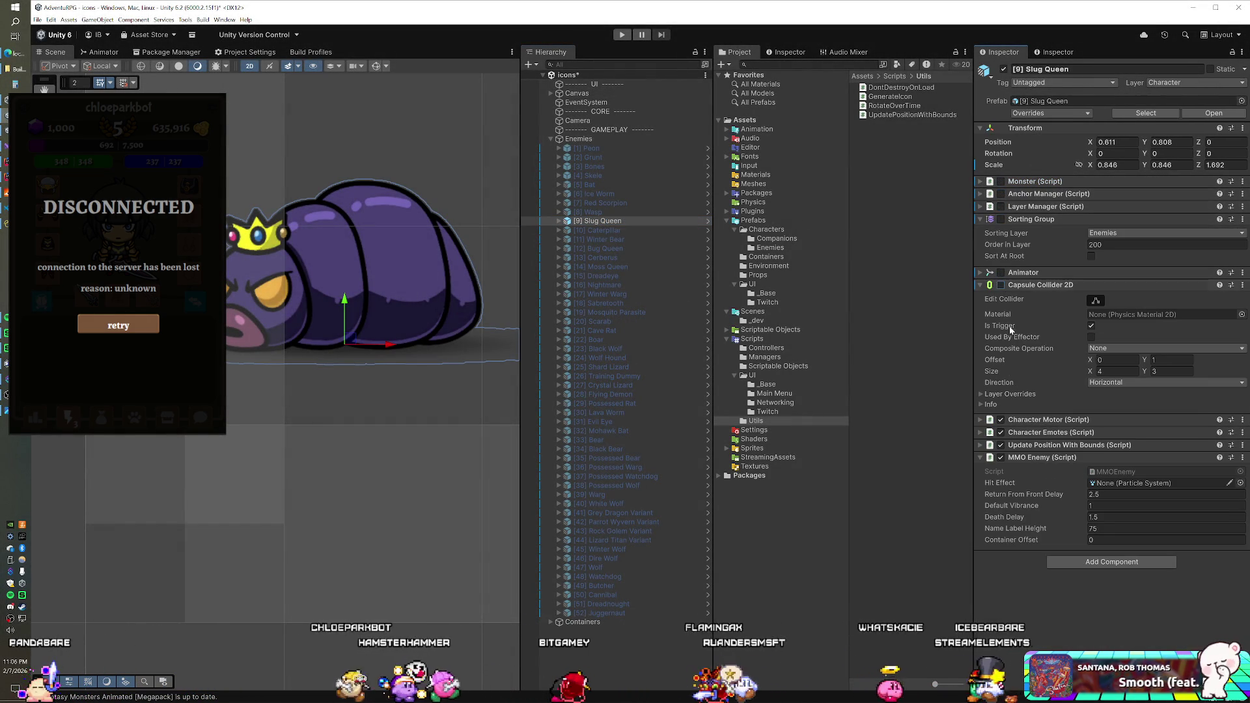
pyautogui.click(1000, 419)
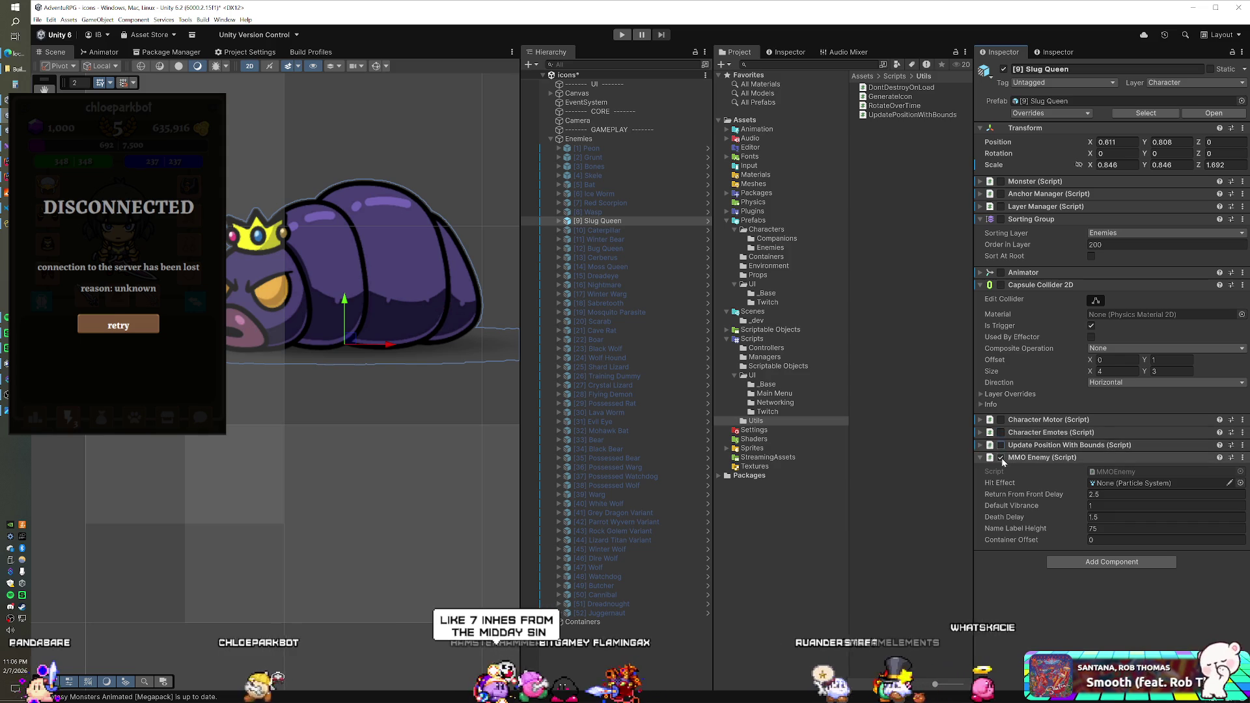
pyautogui.click(621, 34)
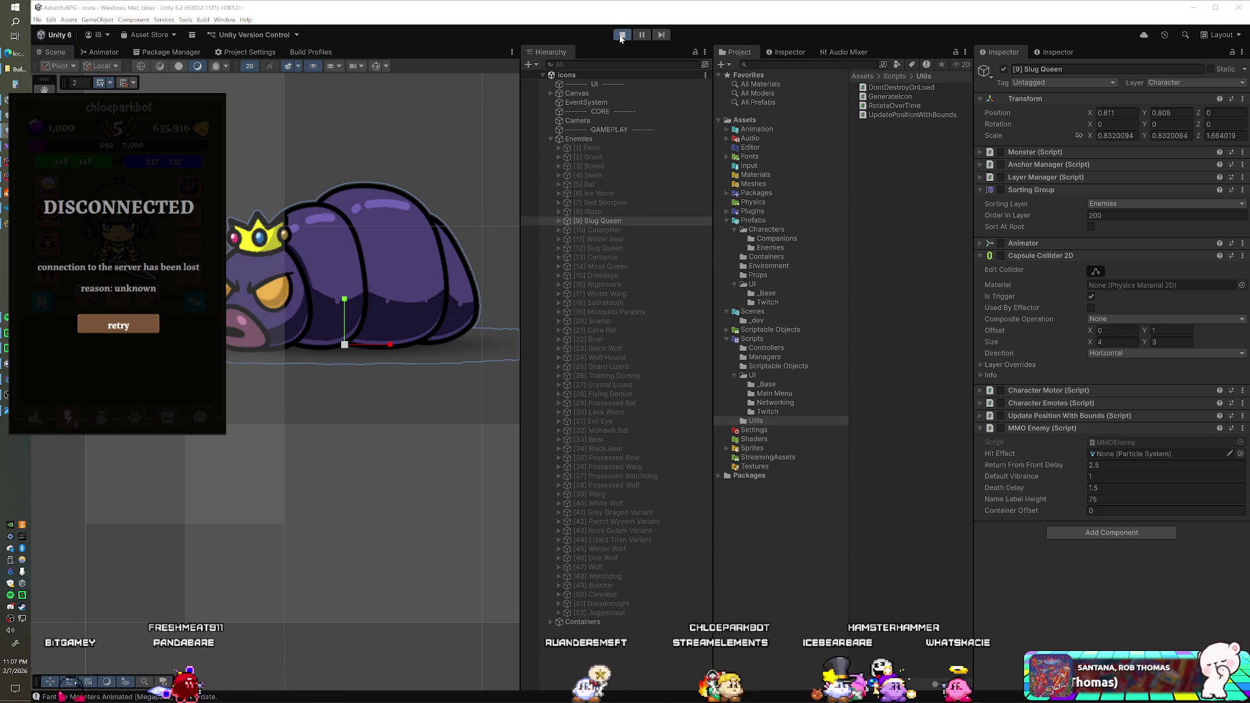
# - Open a File Explorer window, then switch to the Photopea editor in the browser
pyautogui.click(18, 69)
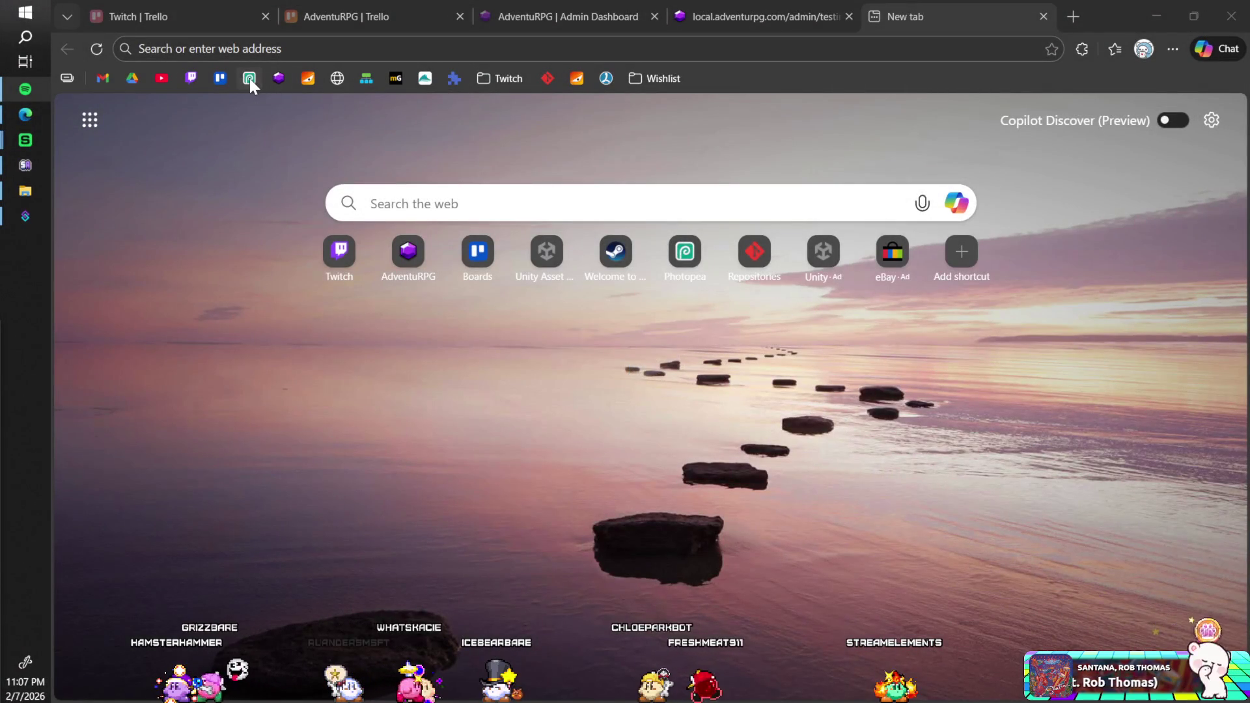
pyautogui.click(249, 78)
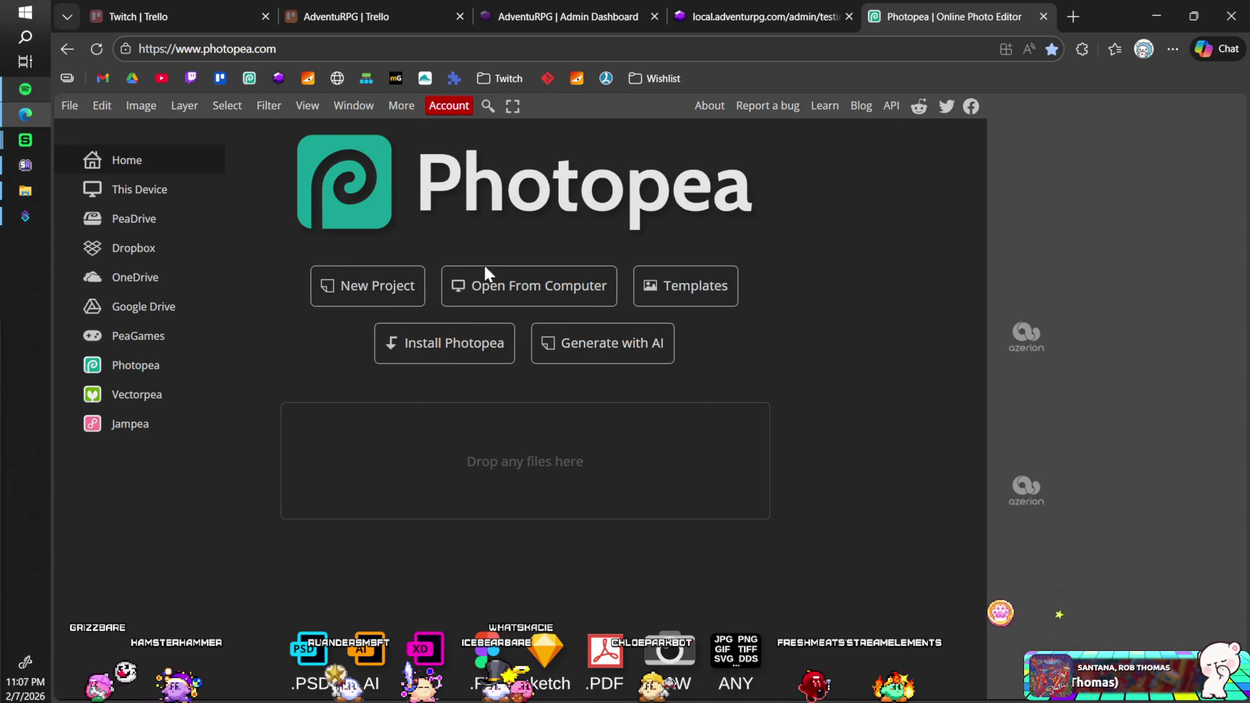
# - Open SlugQueen.png from the adventurpg.com httpdocs/assets icon folder in Photopea
pyautogui.hotkey('ctrl', 'o')
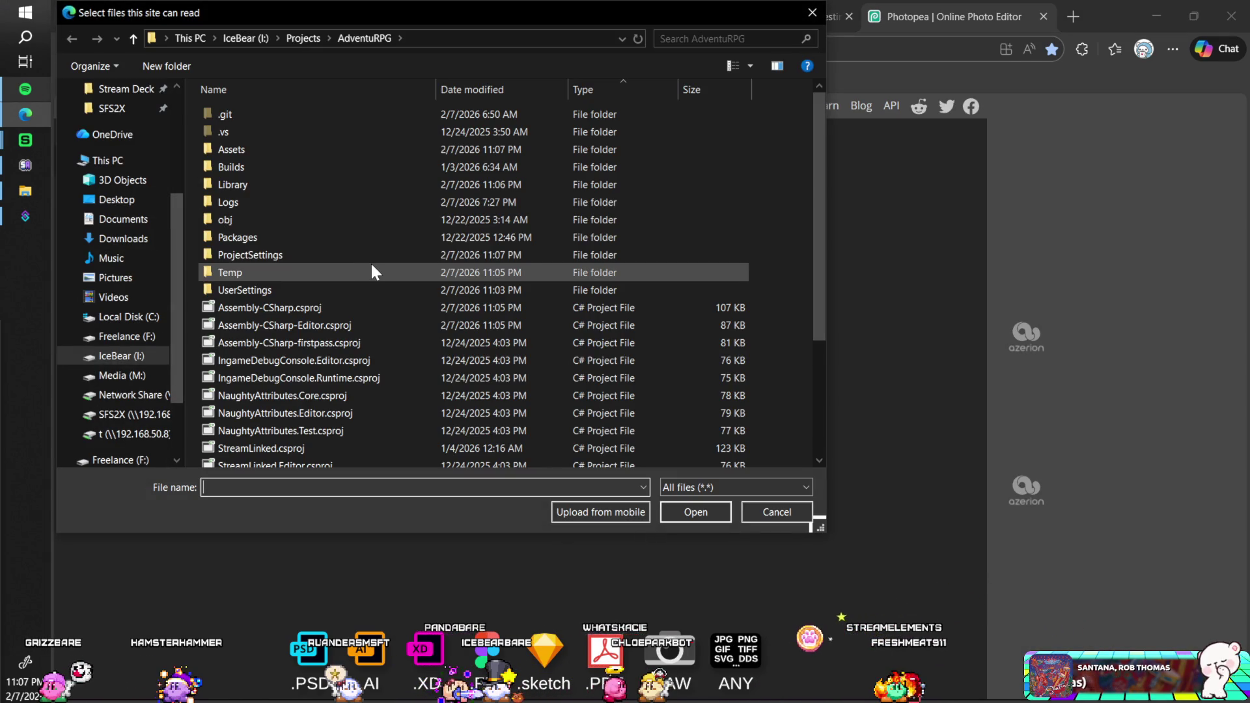
pyautogui.scroll(3, 130, 247)
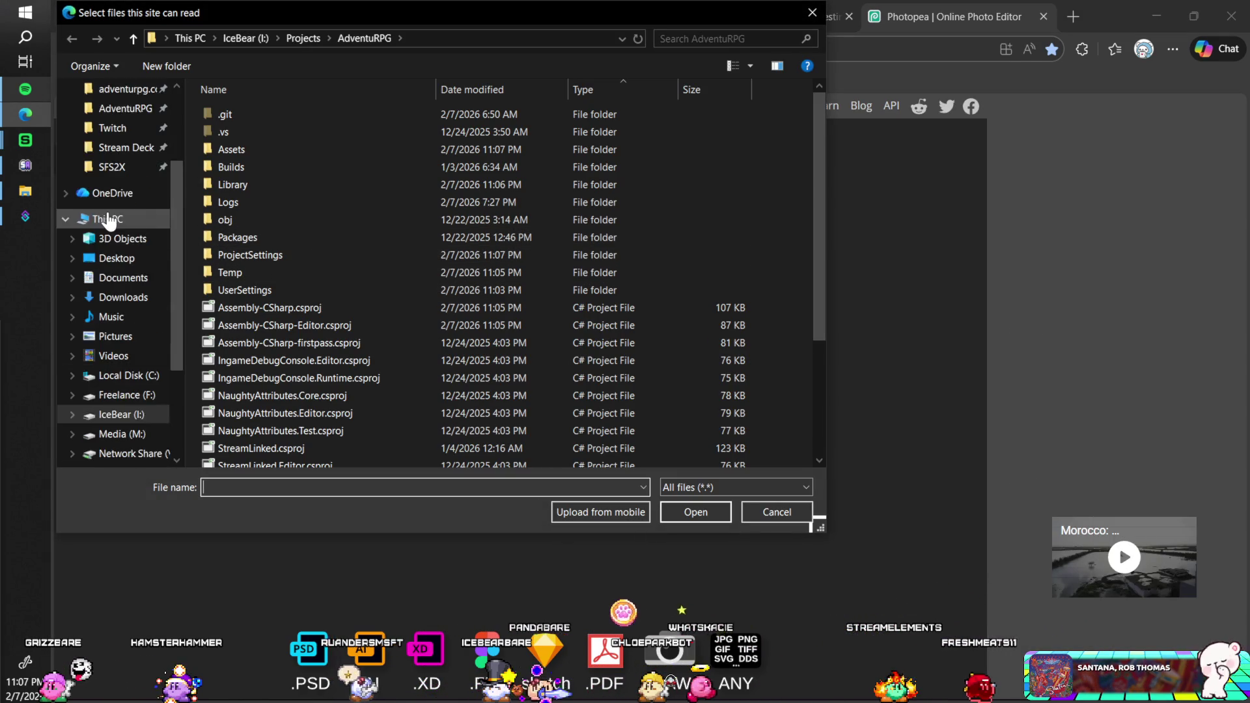
pyautogui.click(120, 186)
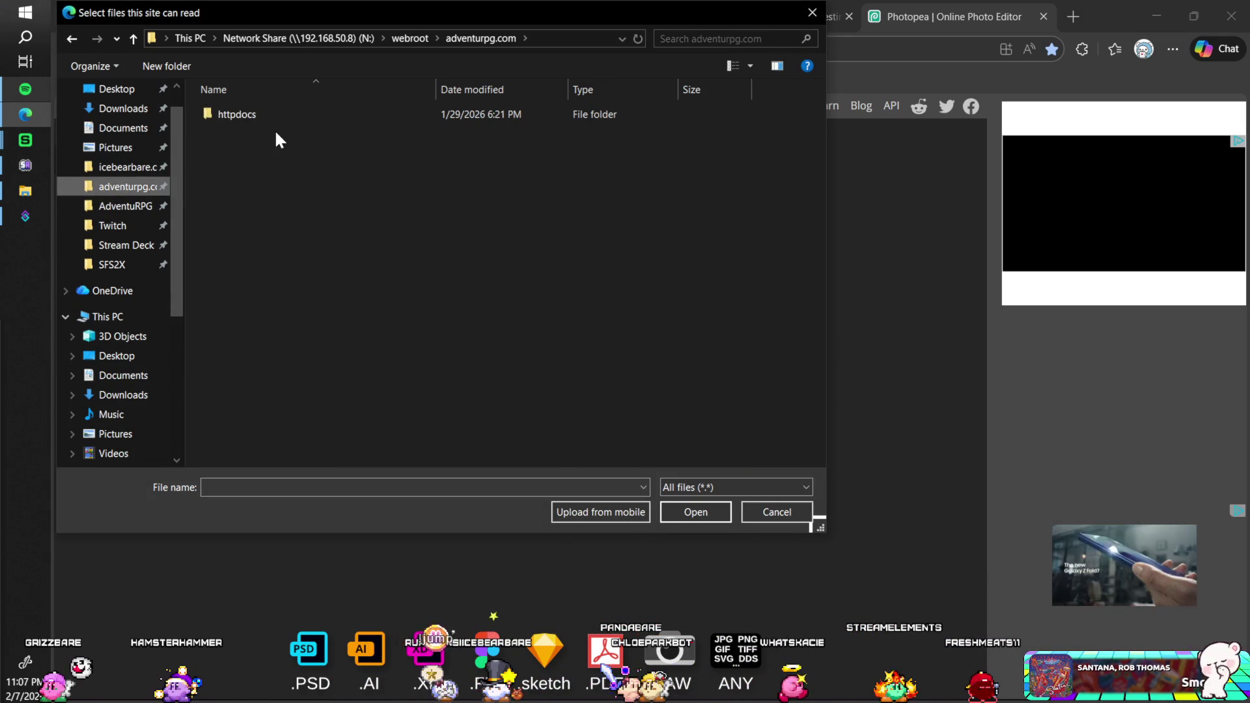
pyautogui.doubleClick(274, 114)
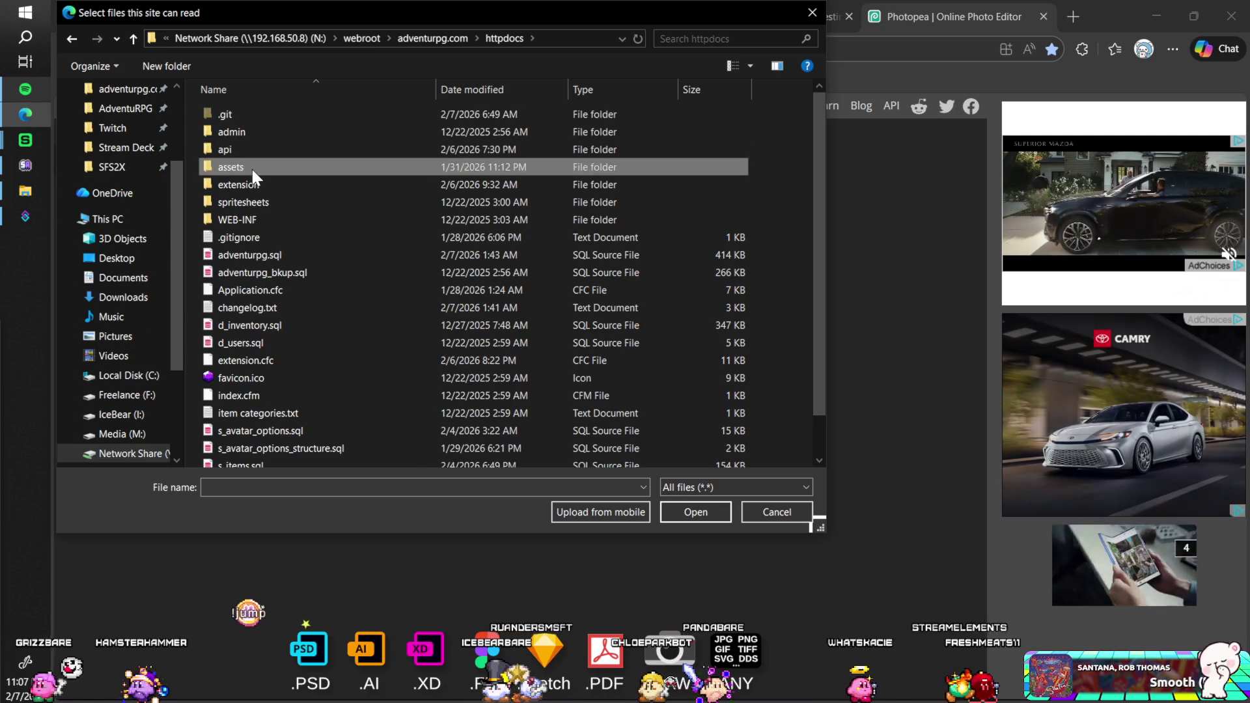
pyautogui.doubleClick(252, 167)
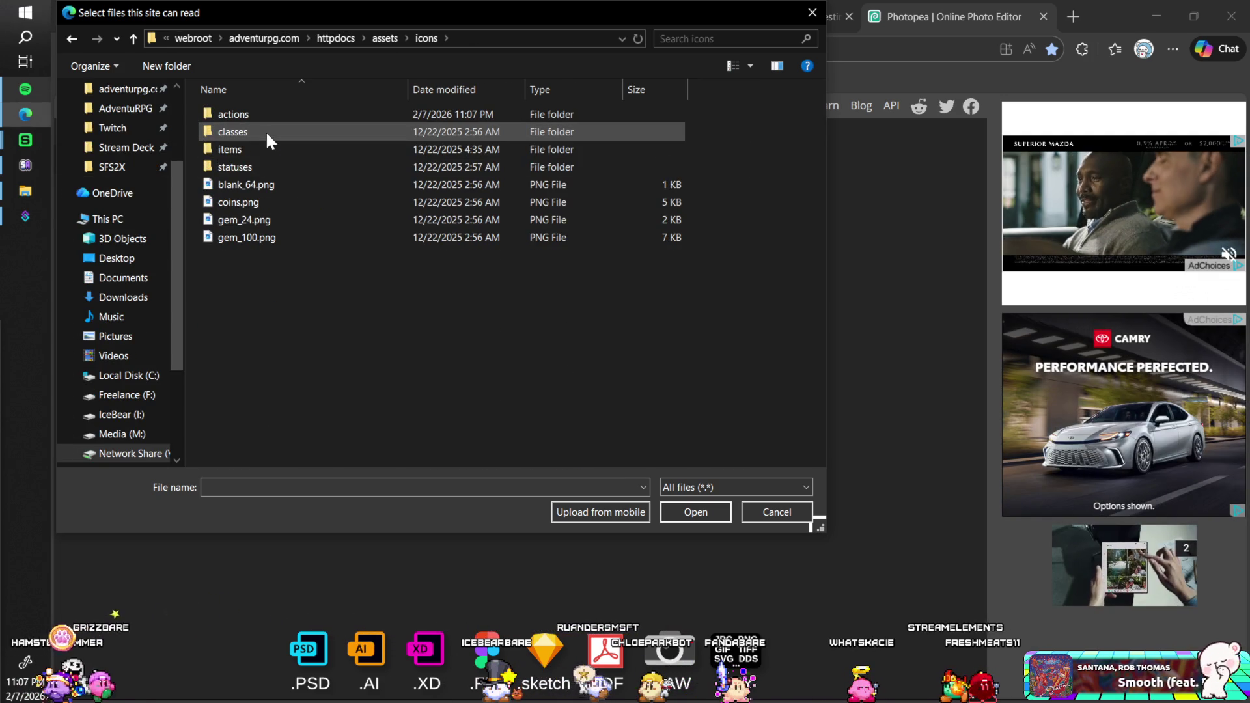
pyautogui.doubleClick(264, 116)
pyautogui.doubleClick(272, 115)
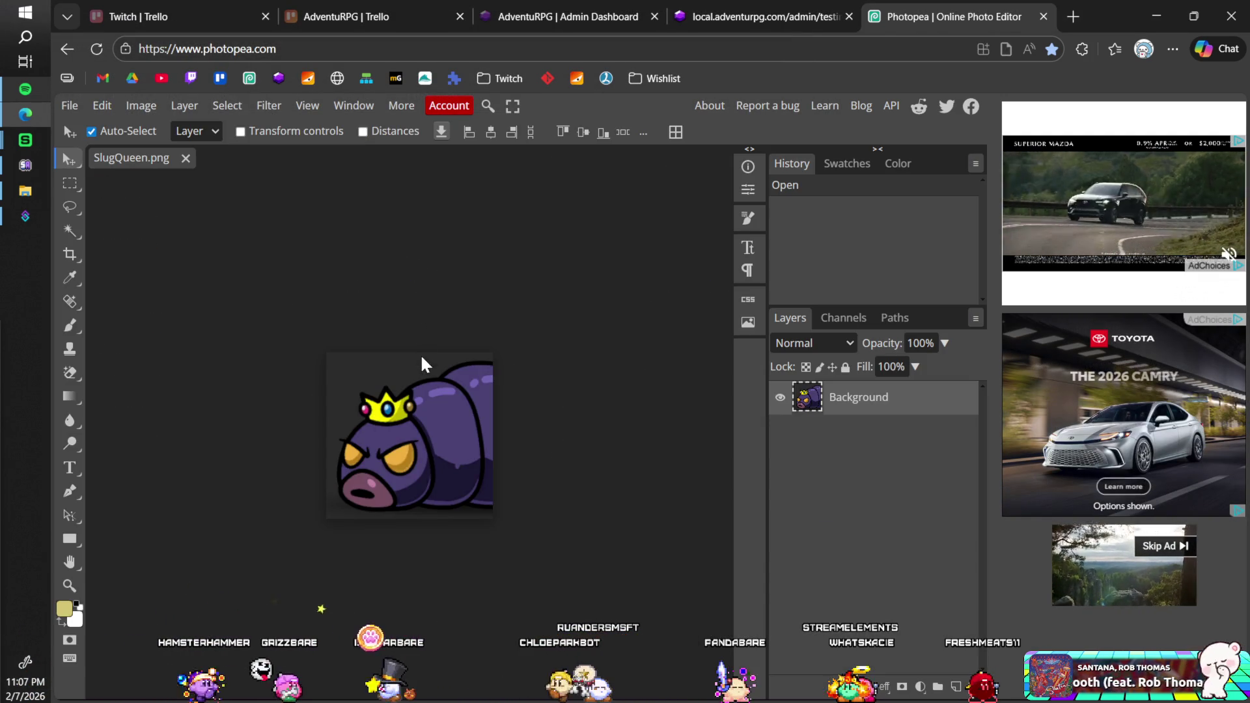
# - Magic-erase the dark background, save over SlugQueen.png, and close the Photopea tab
pyautogui.click(70, 372)
pyautogui.click(389, 372)
pyautogui.hotkey('ctrl', 's')
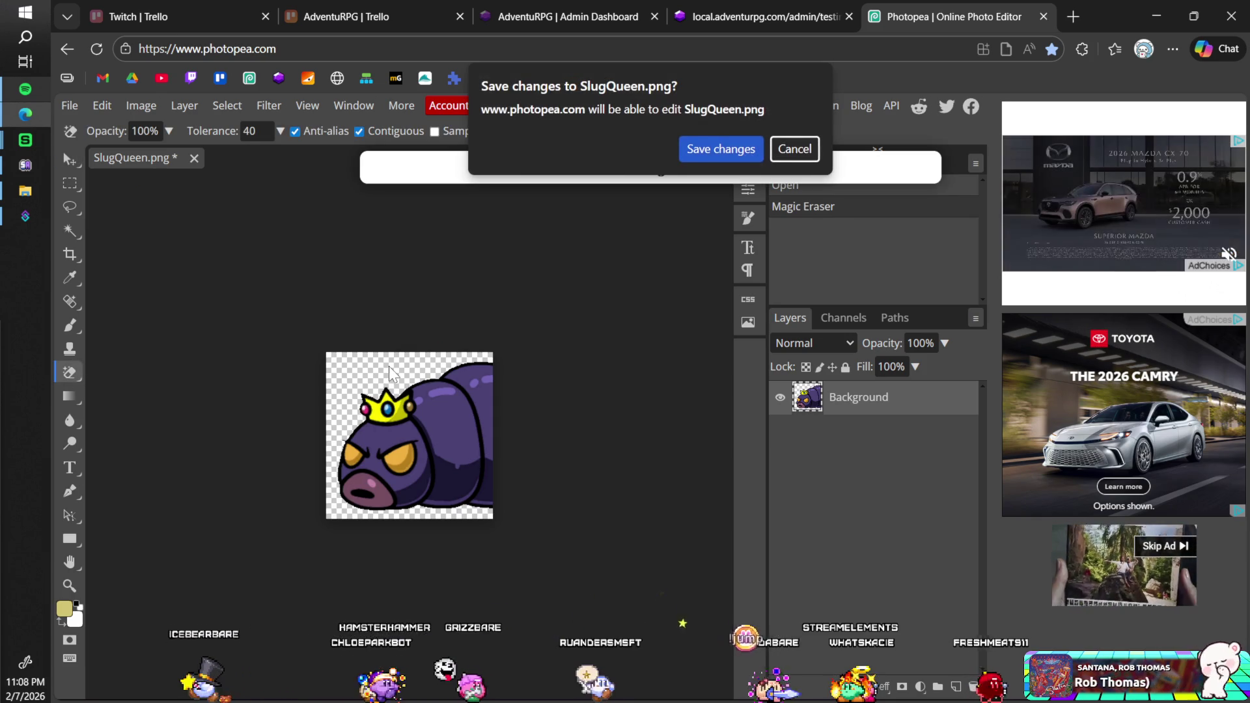
pyautogui.click(720, 149)
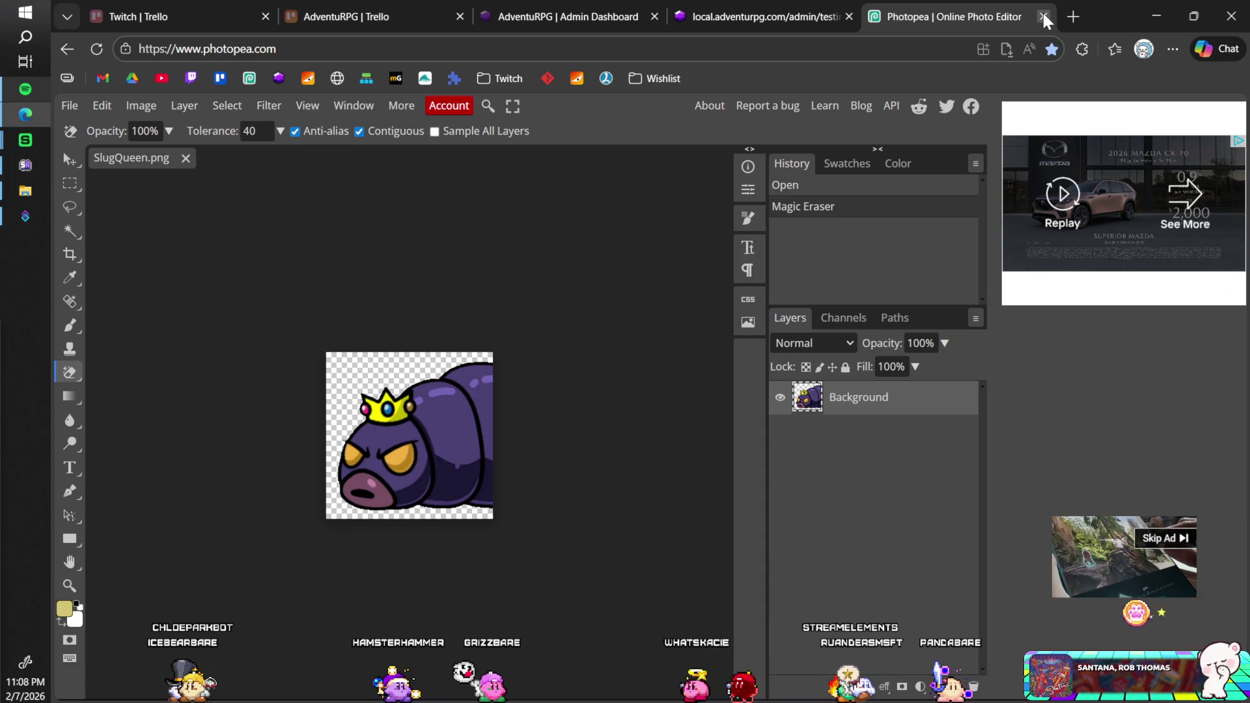
pyautogui.hotkey('ctrl', 'w')
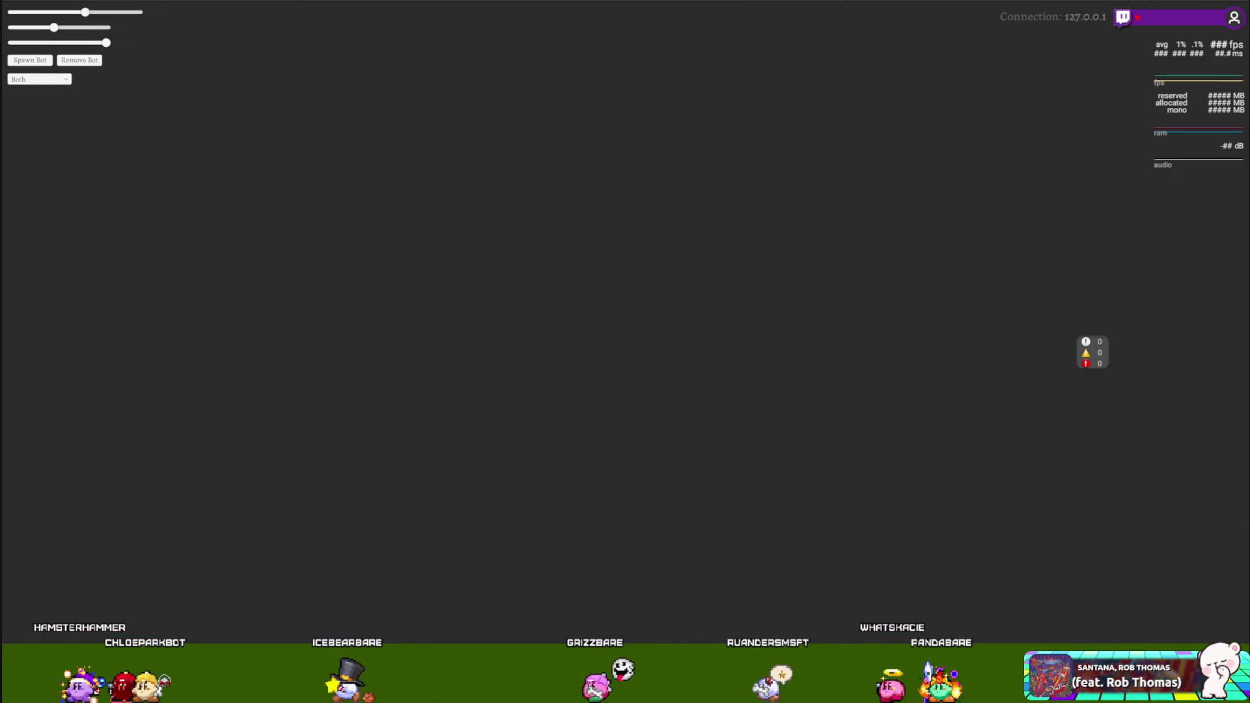
# - Switch away from the full-screen running game
pyautogui.hotkey('alt', 'Tab')
# - Restart play mode to check enemy name labels, then leave the full-screen game
pyautogui.hotkey('ctrl', 'p')
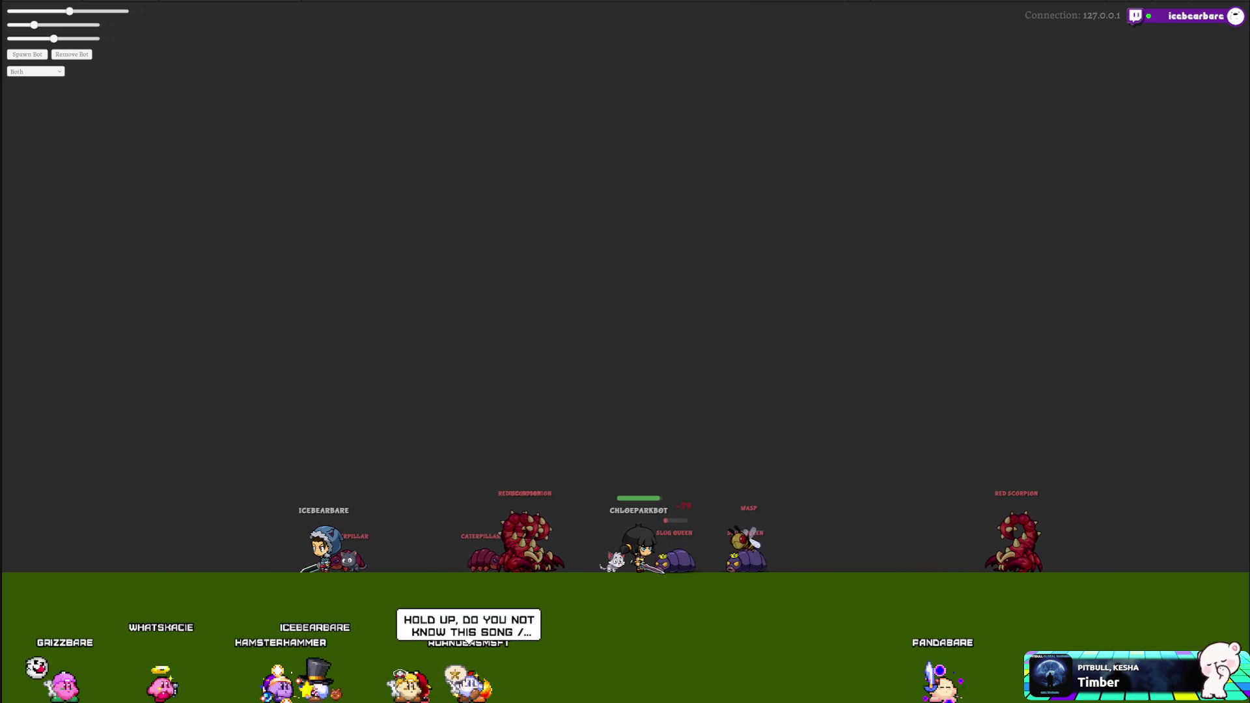
pyautogui.hotkey('alt', 'Tab')
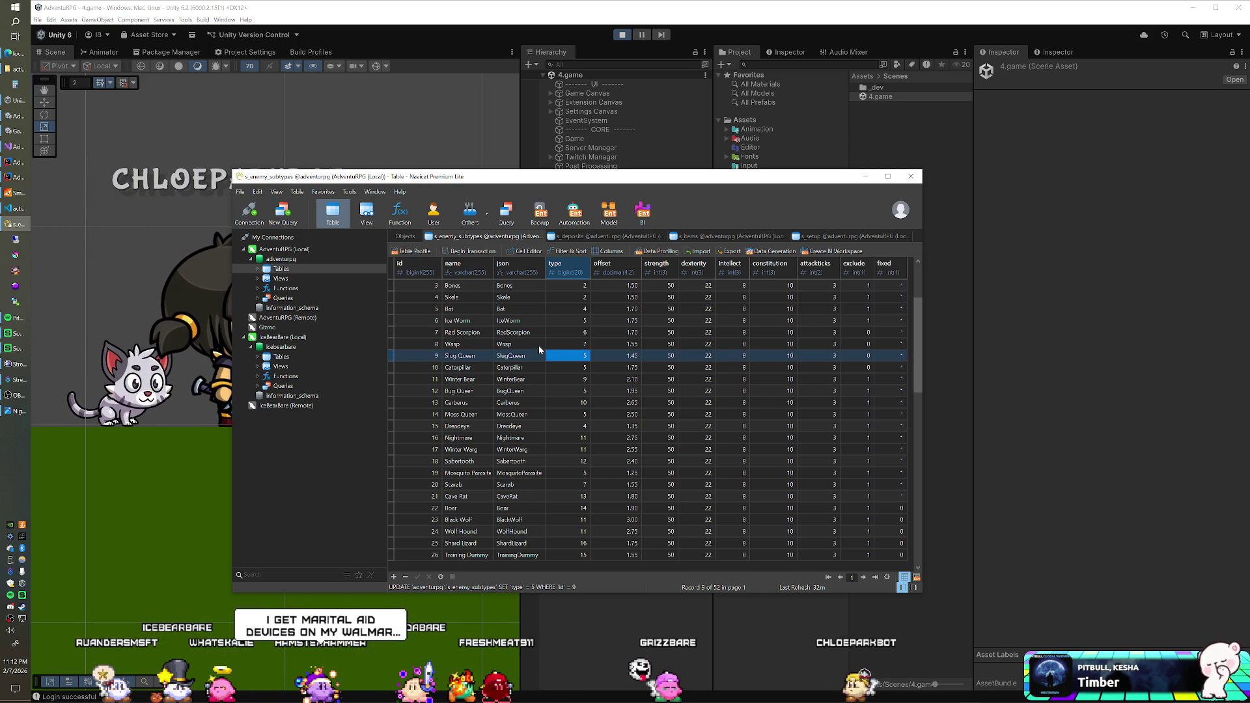
# - Change the Slug Queen subtype's offset to 1.60 and bring Unity back to the front
pyautogui.click(623, 356)
pyautogui.write('1.6')
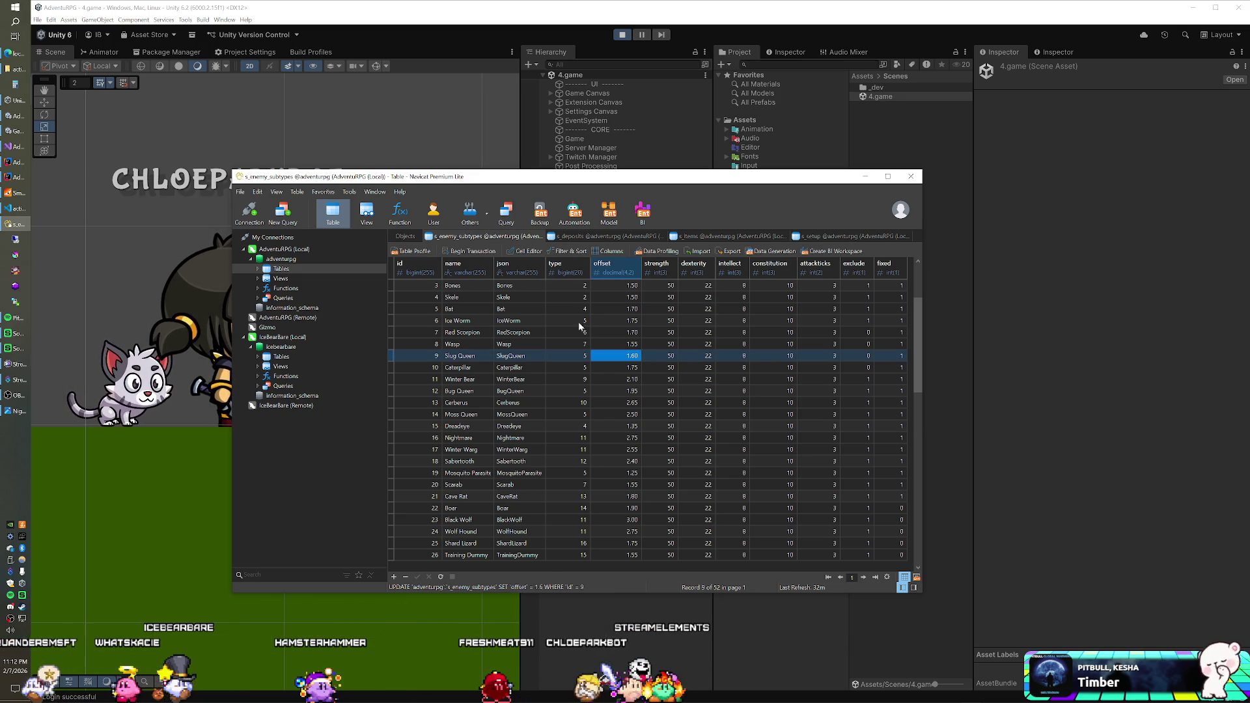
pyautogui.click(543, 15)
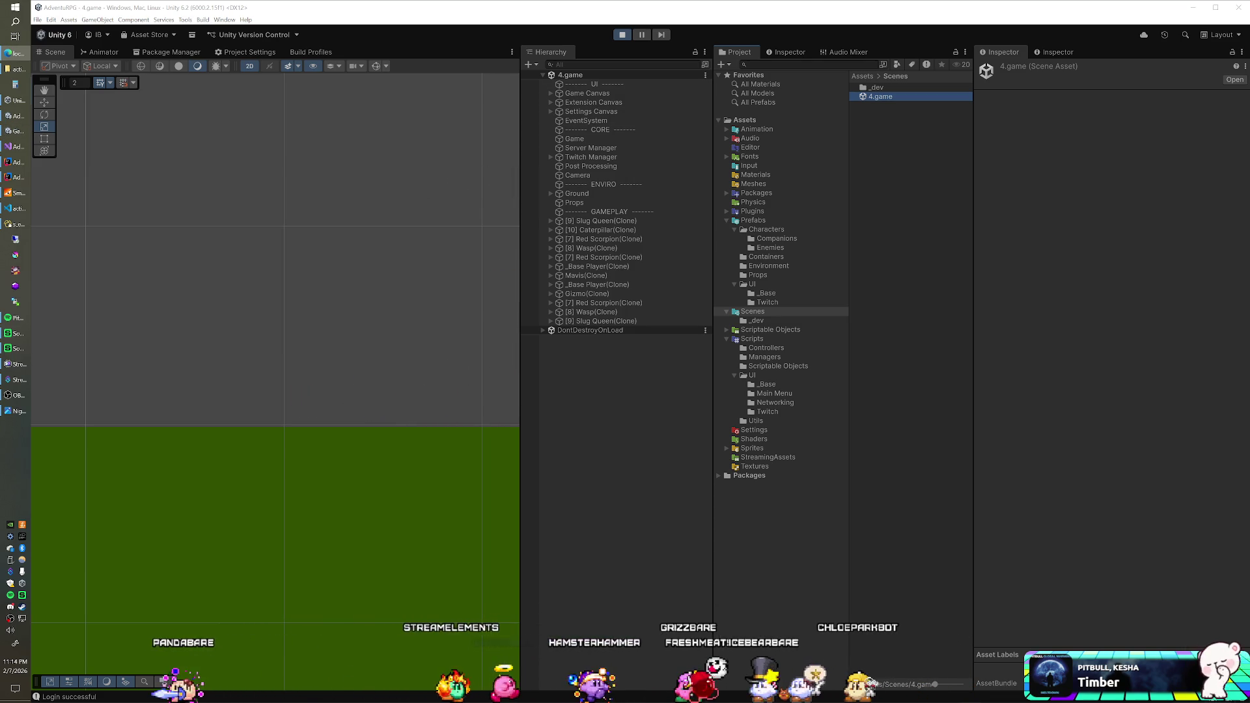
# - Stop play mode with Ctrl+P
pyautogui.hotkey('ctrl', 'p')
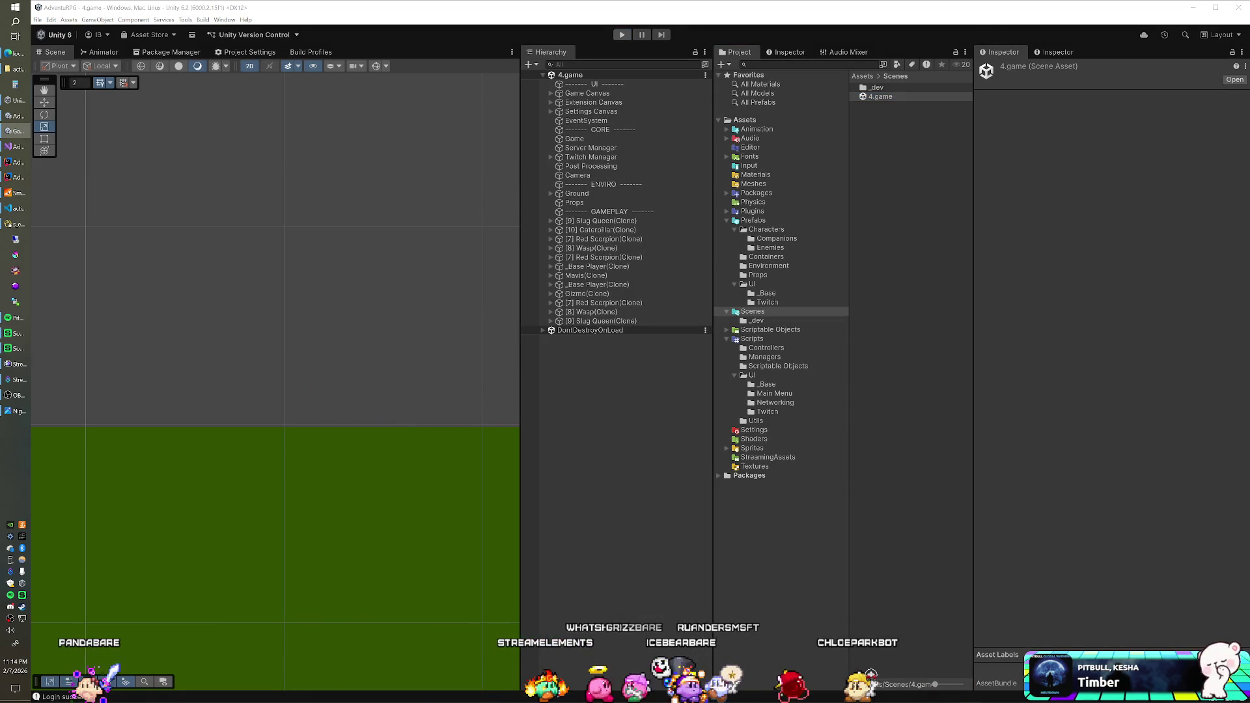
# - Set exclude to 1 for Red Scorpion, Wasp, Slug Queen and Caterpillar in s_enemy_subtypes
pyautogui.click(13, 224)
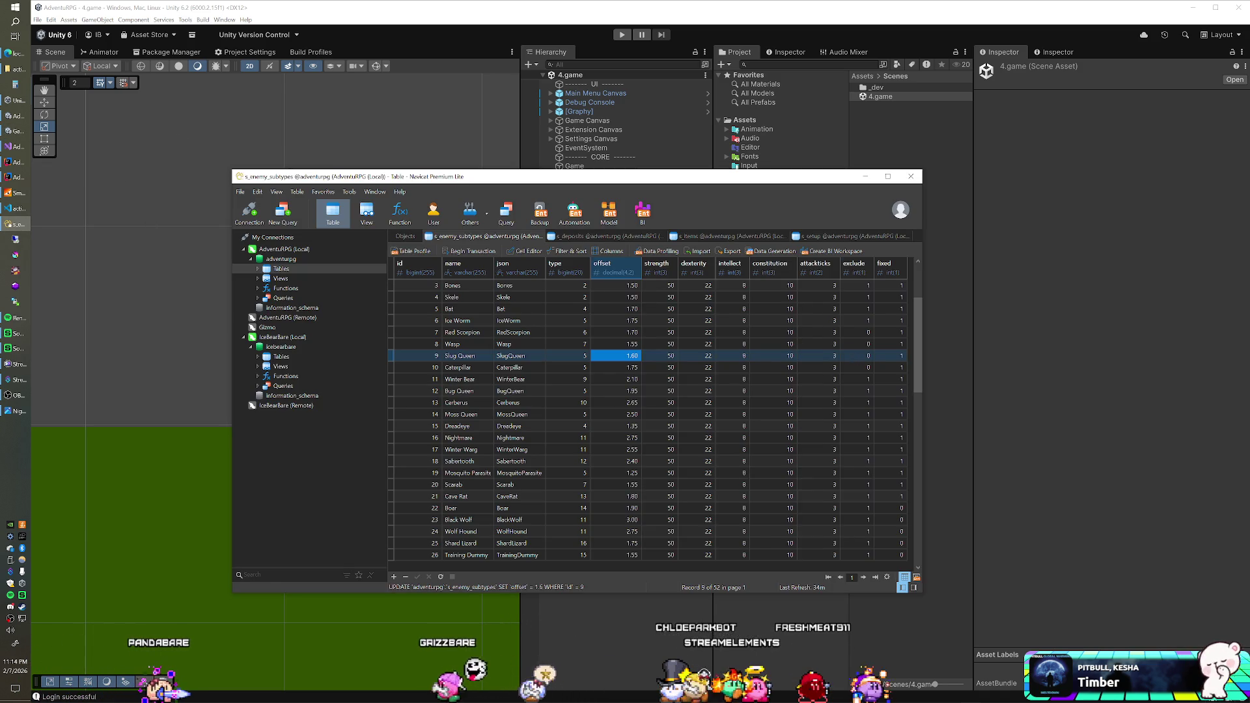
pyautogui.click(868, 356)
pyautogui.click(866, 321)
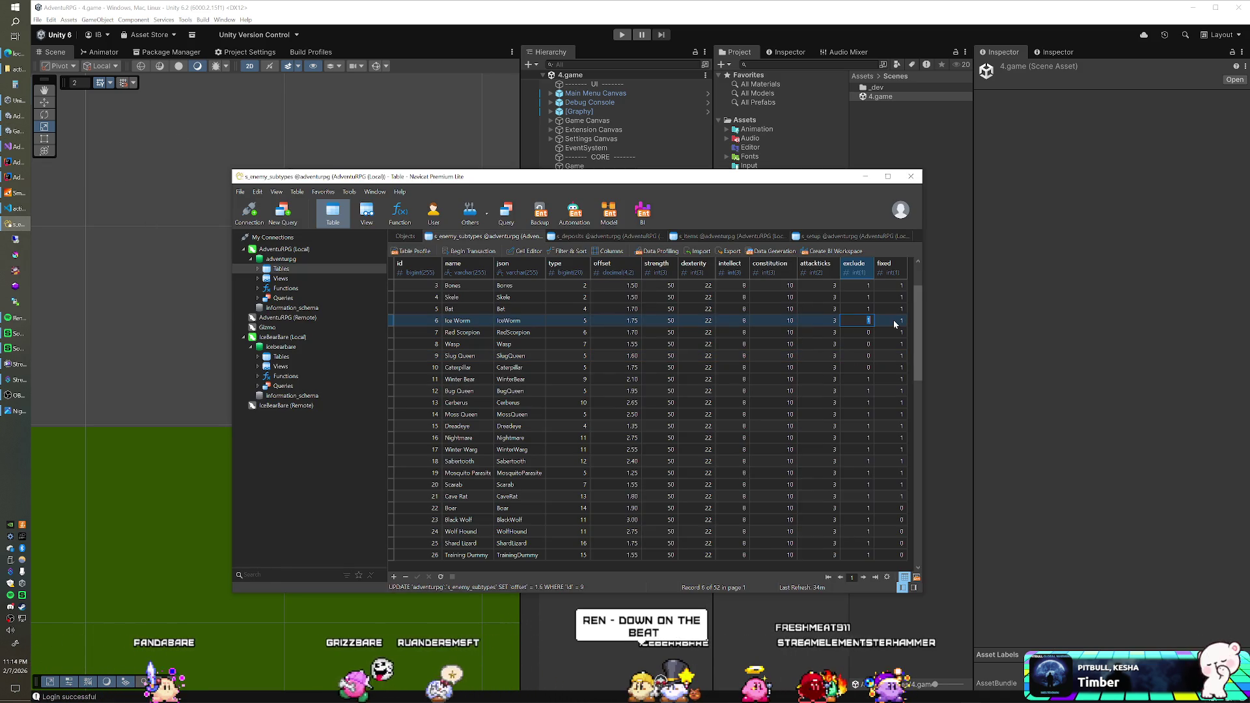
pyautogui.write('0')
pyautogui.press('Down')
pyautogui.write('1')
pyautogui.press('Down')
pyautogui.write('1')
pyautogui.press('Down')
pyautogui.write('1')
pyautogui.press('Down')
pyautogui.write('1')
pyautogui.press('Up')
pyautogui.press('Up')
pyautogui.press('Up')
# - Set exclude to 0 for Ice Worm, Bat, Skele and Bones, adjust Grunt and Peon, then return to Unity
pyautogui.write('0')
pyautogui.press('Up')
pyautogui.write('0')
pyautogui.press('Up')
pyautogui.write('0')
pyautogui.press('Up')
pyautogui.press('Up')
pyautogui.press('Down')
pyautogui.write('1')
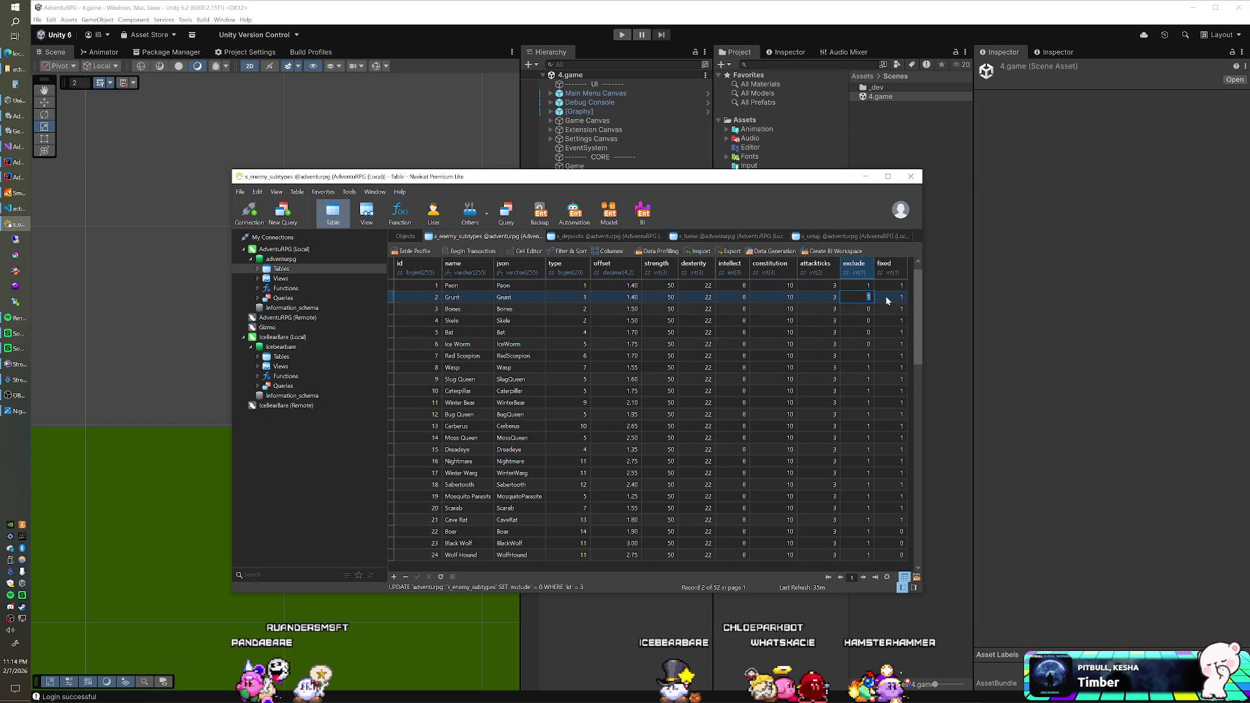
pyautogui.press('Up')
pyautogui.write('0')
pyautogui.press('Return')
pyautogui.click(606, 37)
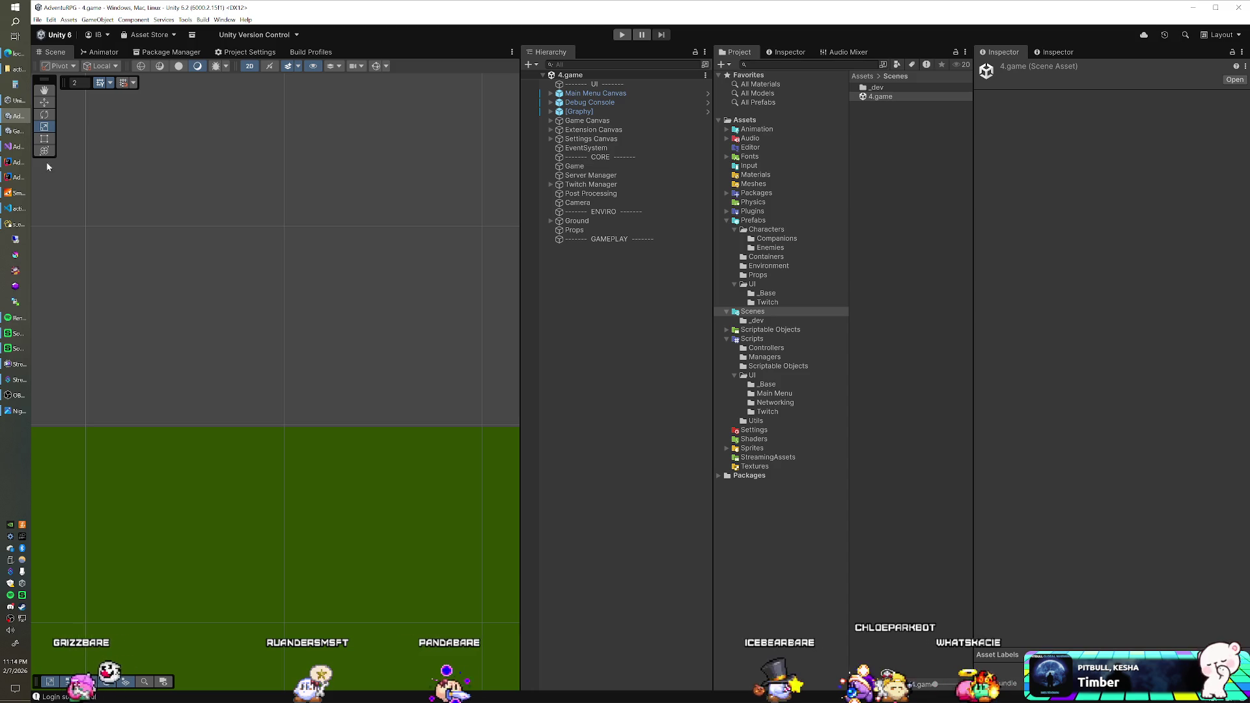
# - Shut down and relaunch the SmartFoxServer console, then press Play in Unity
pyautogui.click(8, 194)
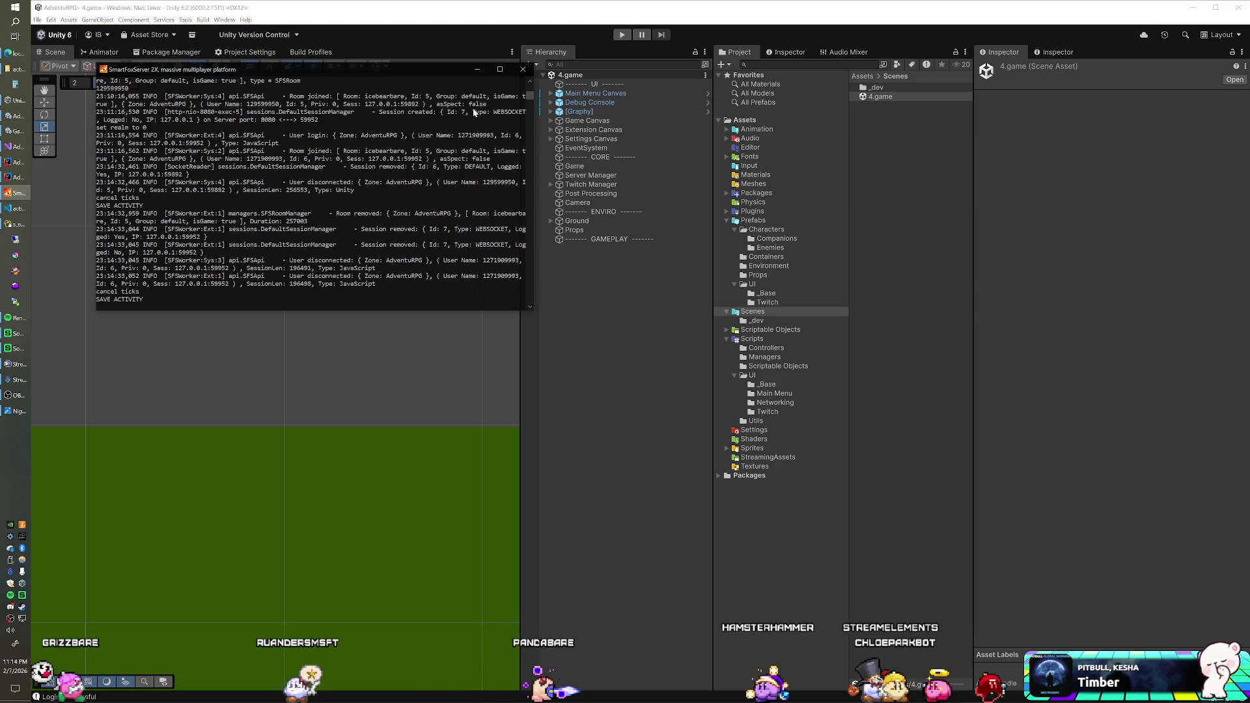
pyautogui.click(524, 73)
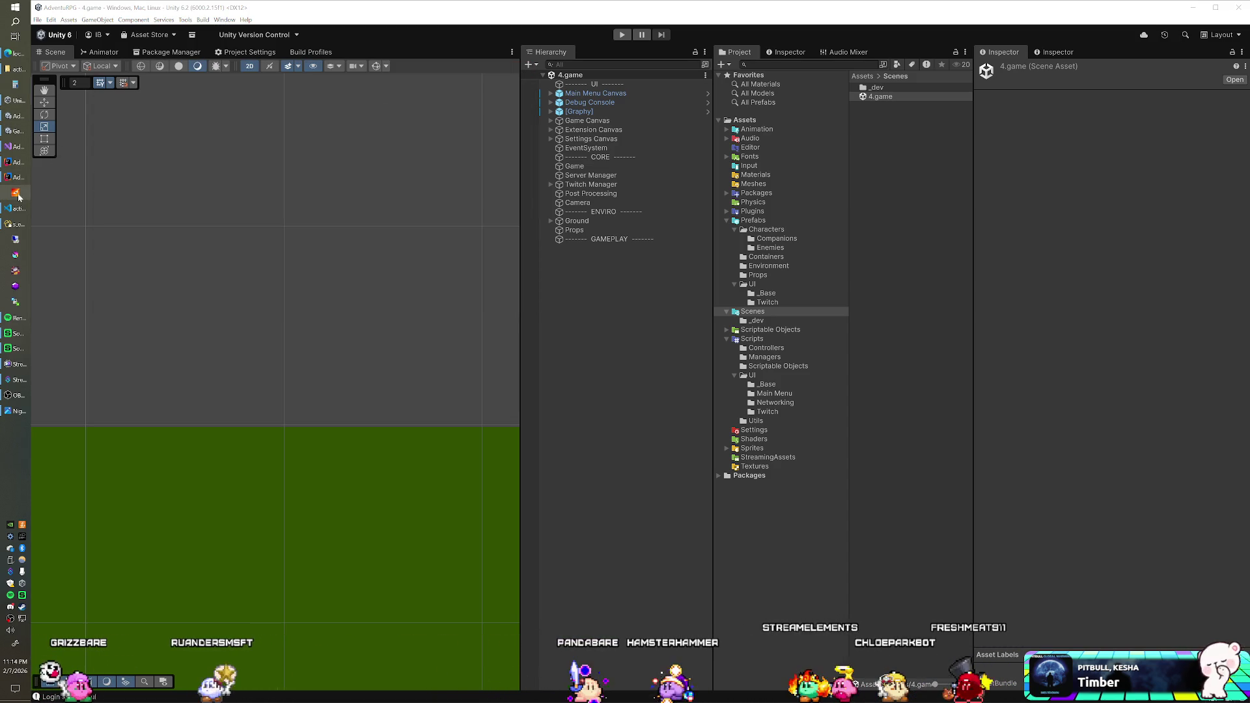
pyautogui.click(19, 196)
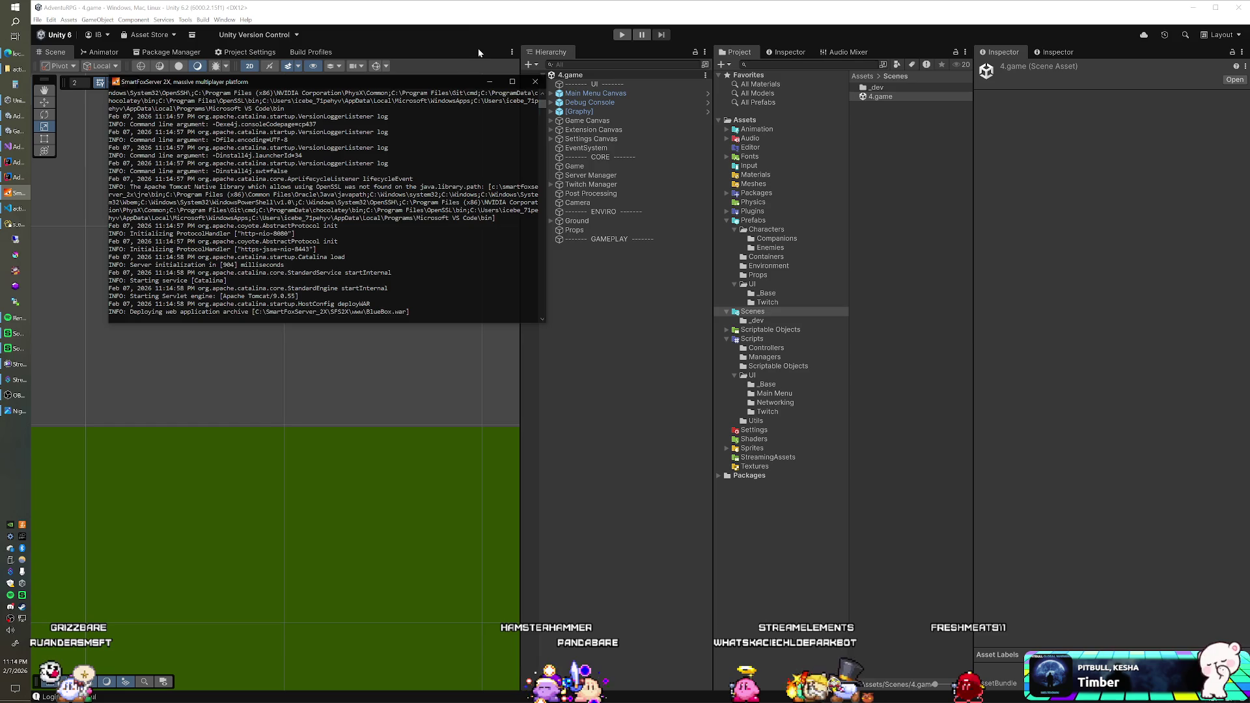
pyautogui.click(489, 24)
pyautogui.click(621, 35)
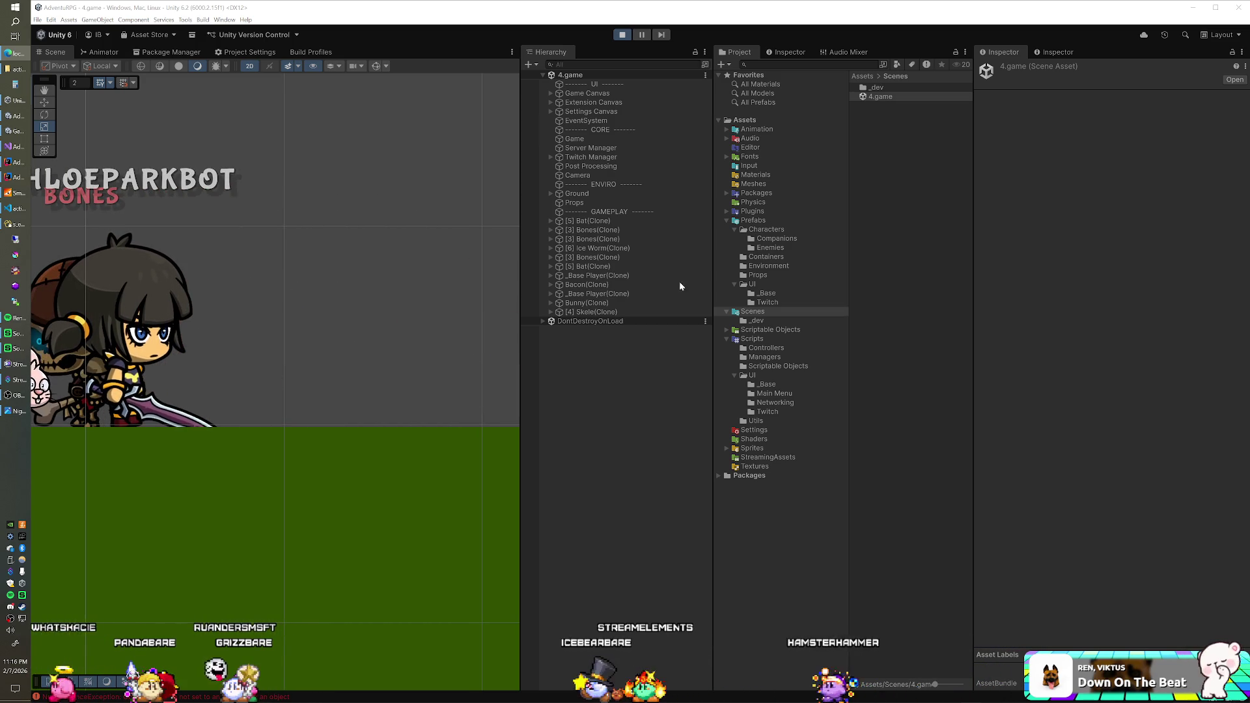
# - Raise the running Bat clone's Name Panel Pos Y from 150 to 155
pyautogui.click(550, 266)
pyautogui.click(558, 294)
pyautogui.doubleClick(582, 303)
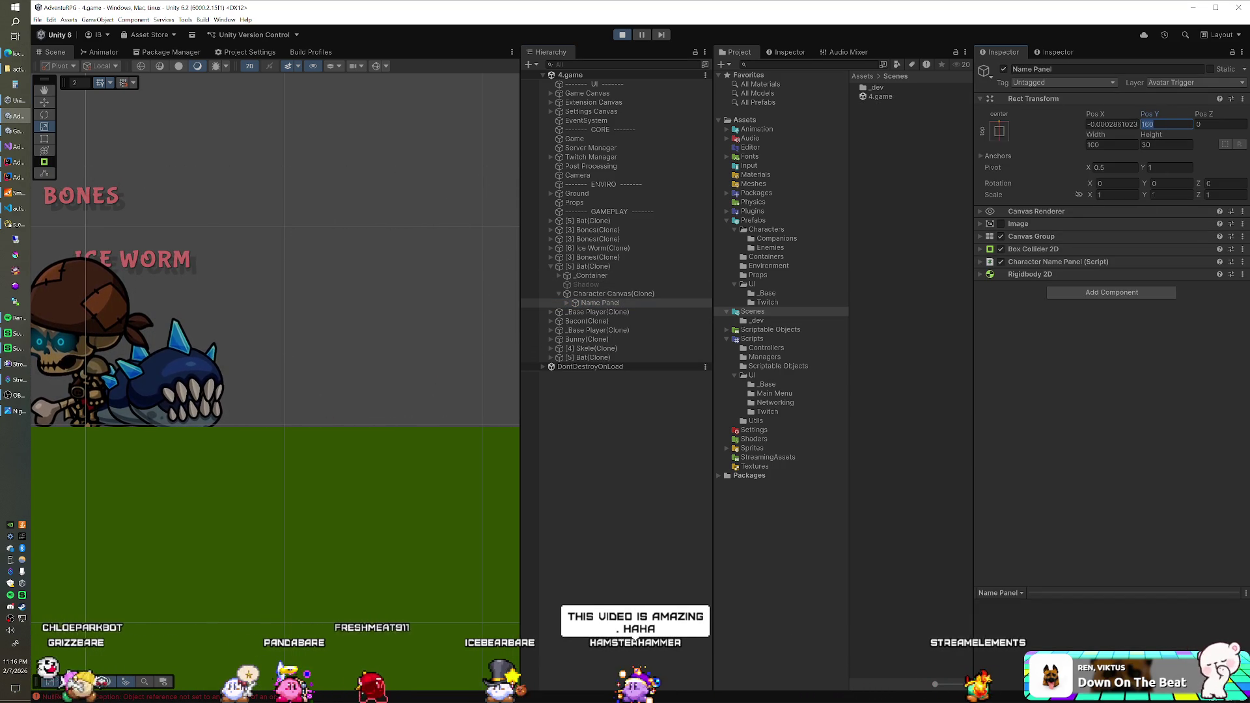
pyautogui.press('BackSpace')
pyautogui.press('BackSpace')
pyautogui.write('55')
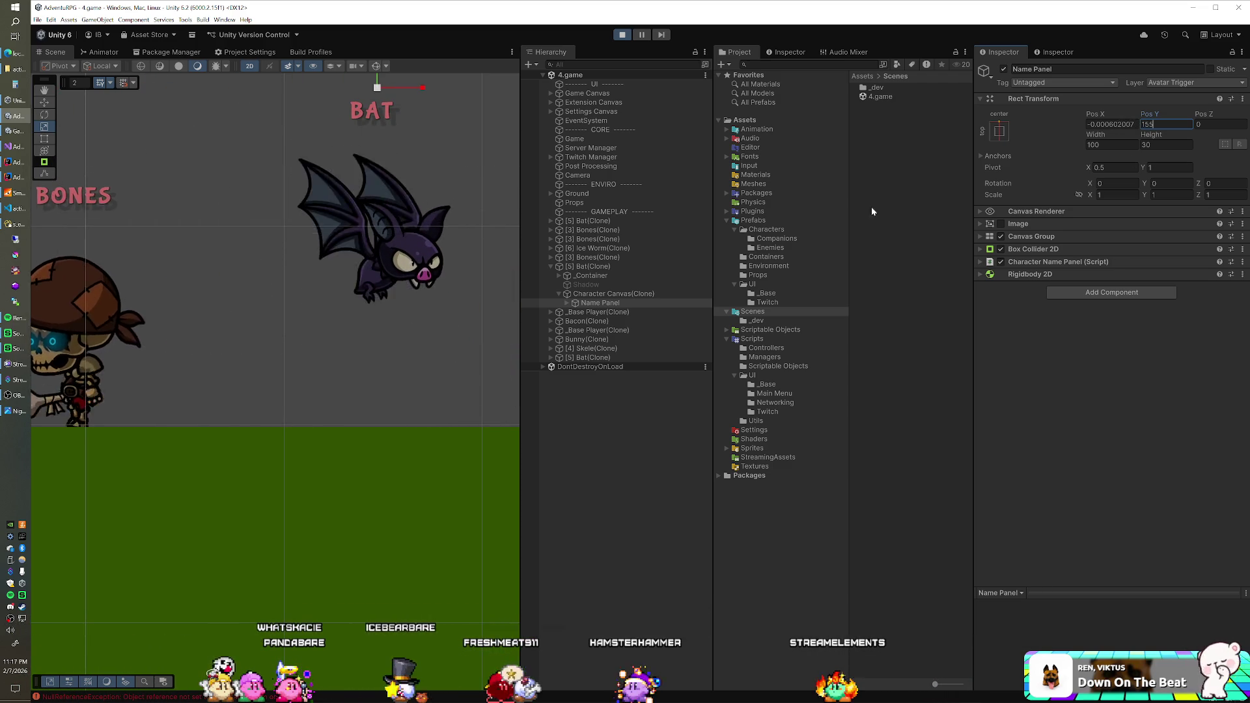
# - In Prefabs/Characters/Enemies, edit the [5] Bat prefab's MMO Enemy Name Label Height, replacing 170
pyautogui.click(770, 249)
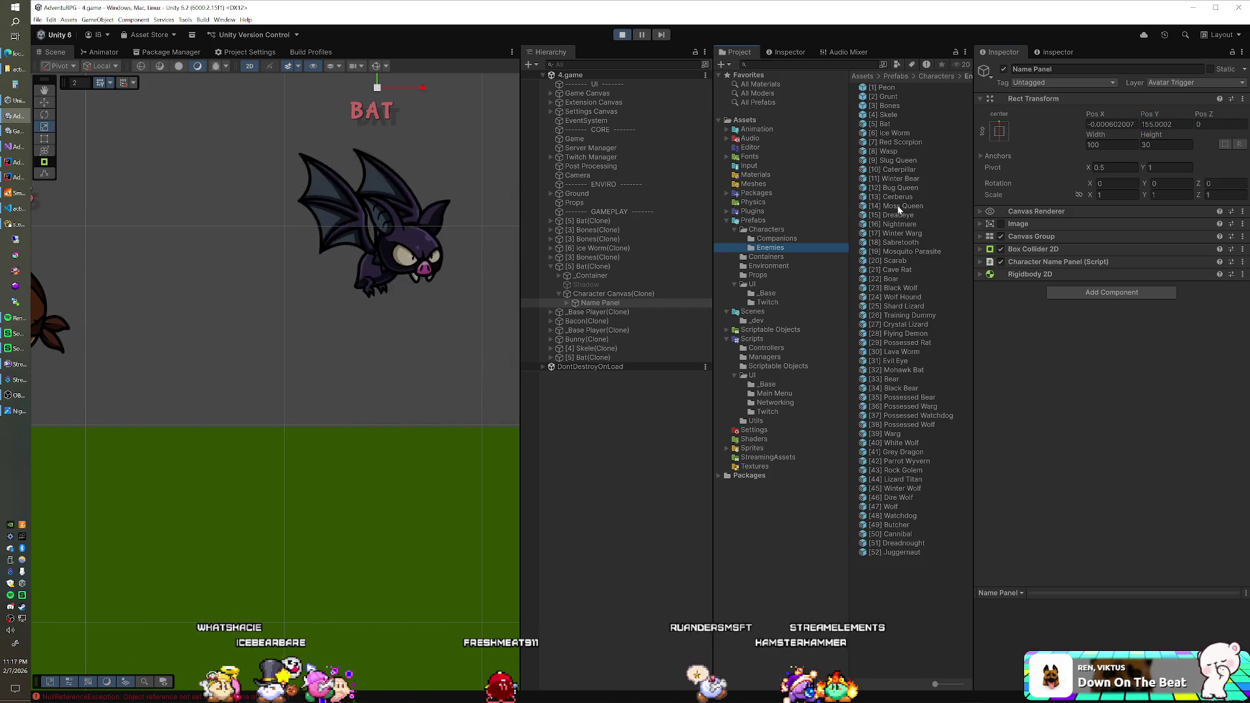
pyautogui.click(886, 124)
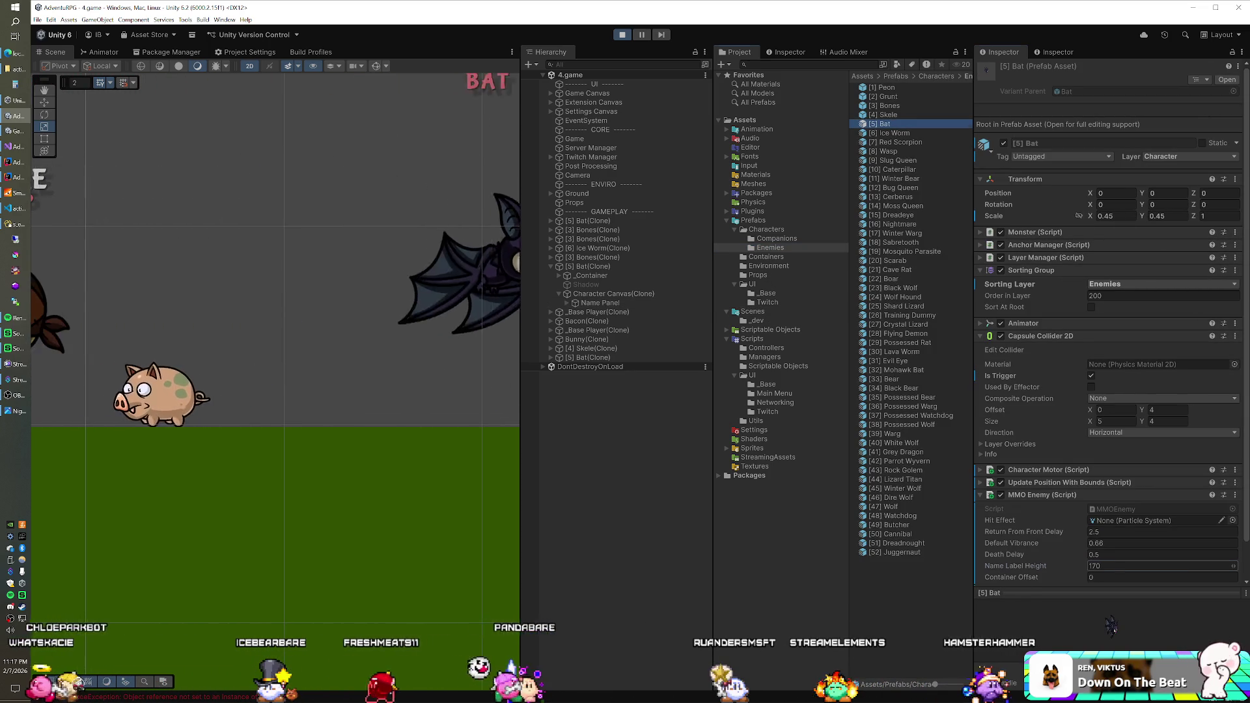
pyautogui.click(1120, 566)
pyautogui.write('15')
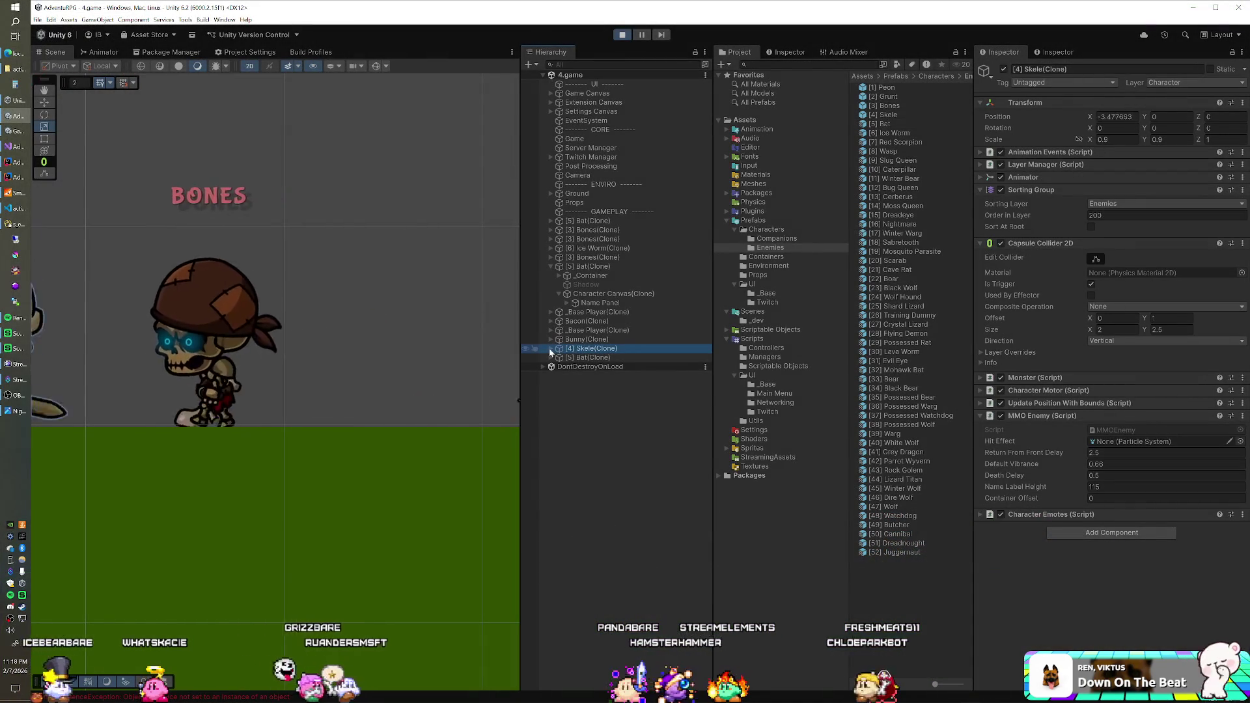
# - Lower the running Skele clone's Name Panel Pos Y from 115 to 110 and select the Skele prefab
pyautogui.click(559, 376)
pyautogui.click(580, 385)
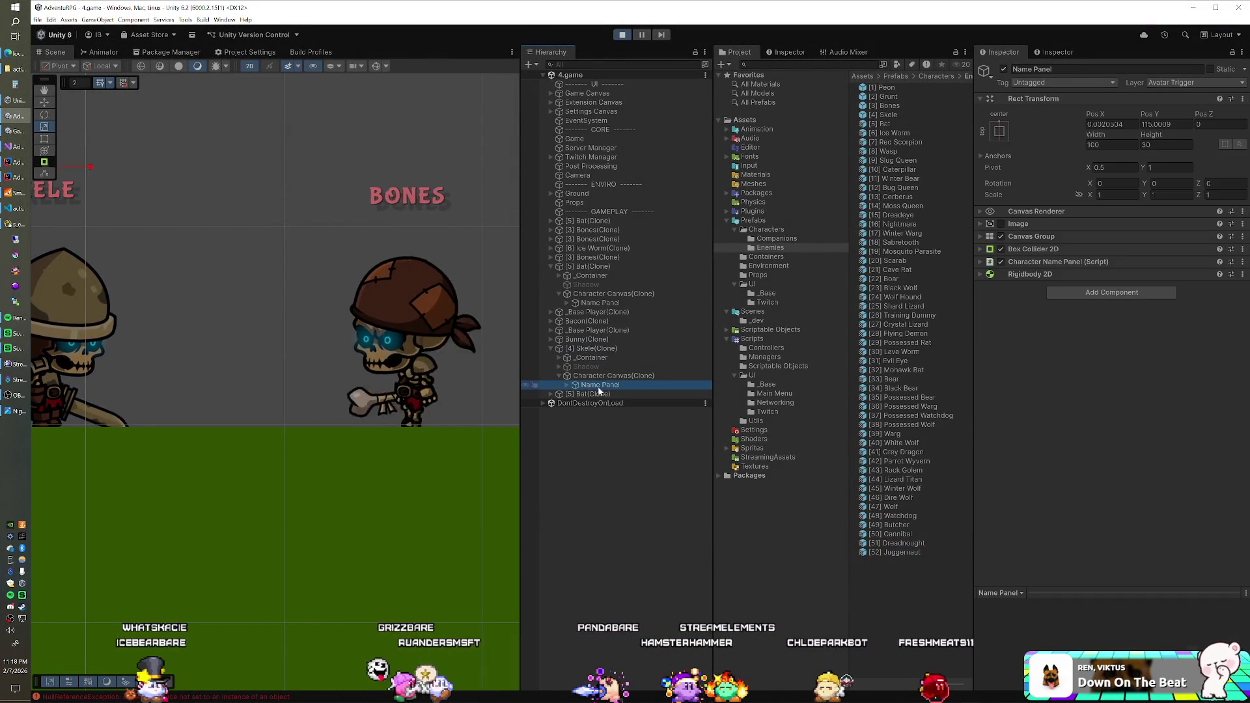
pyautogui.click(1165, 124)
pyautogui.write('1')
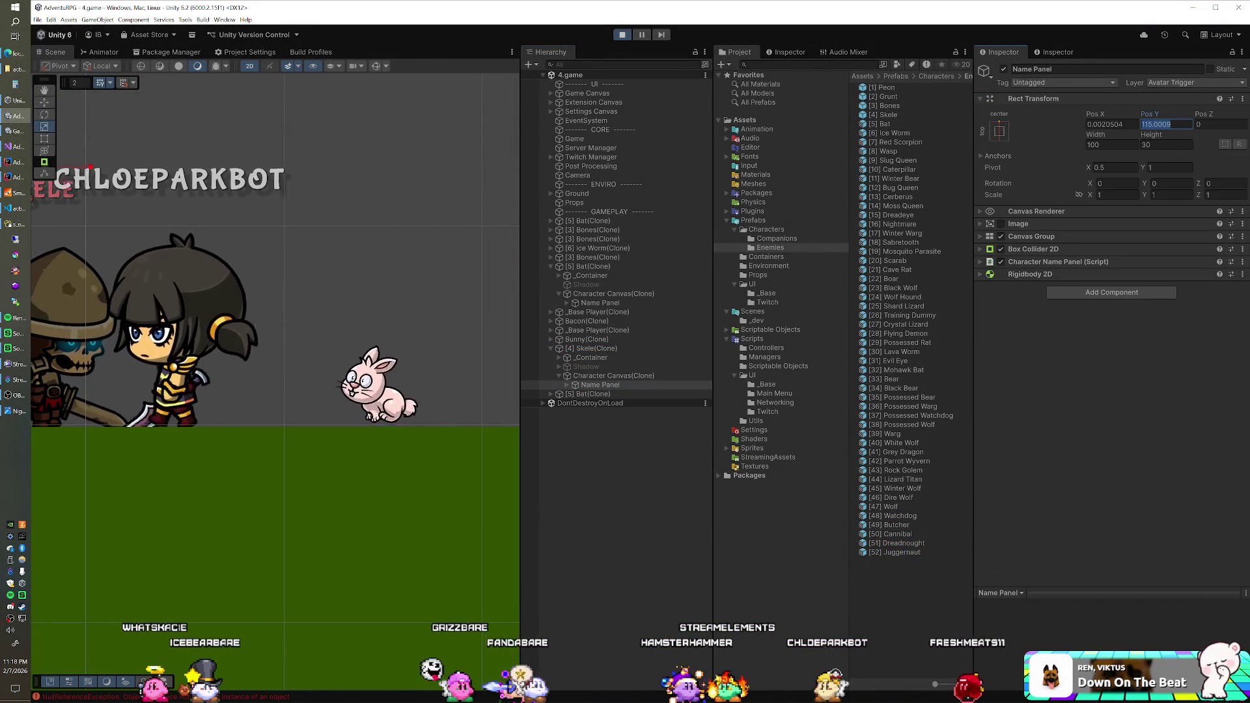
pyautogui.write('10')
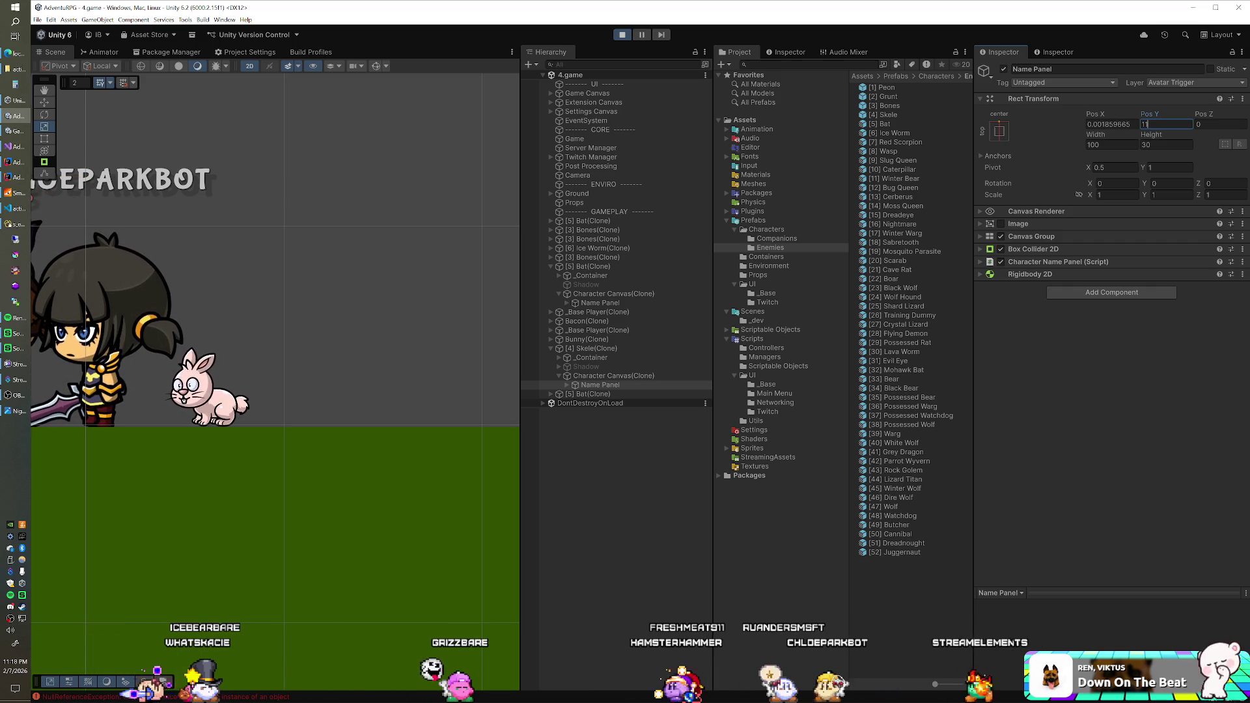
pyautogui.click(885, 115)
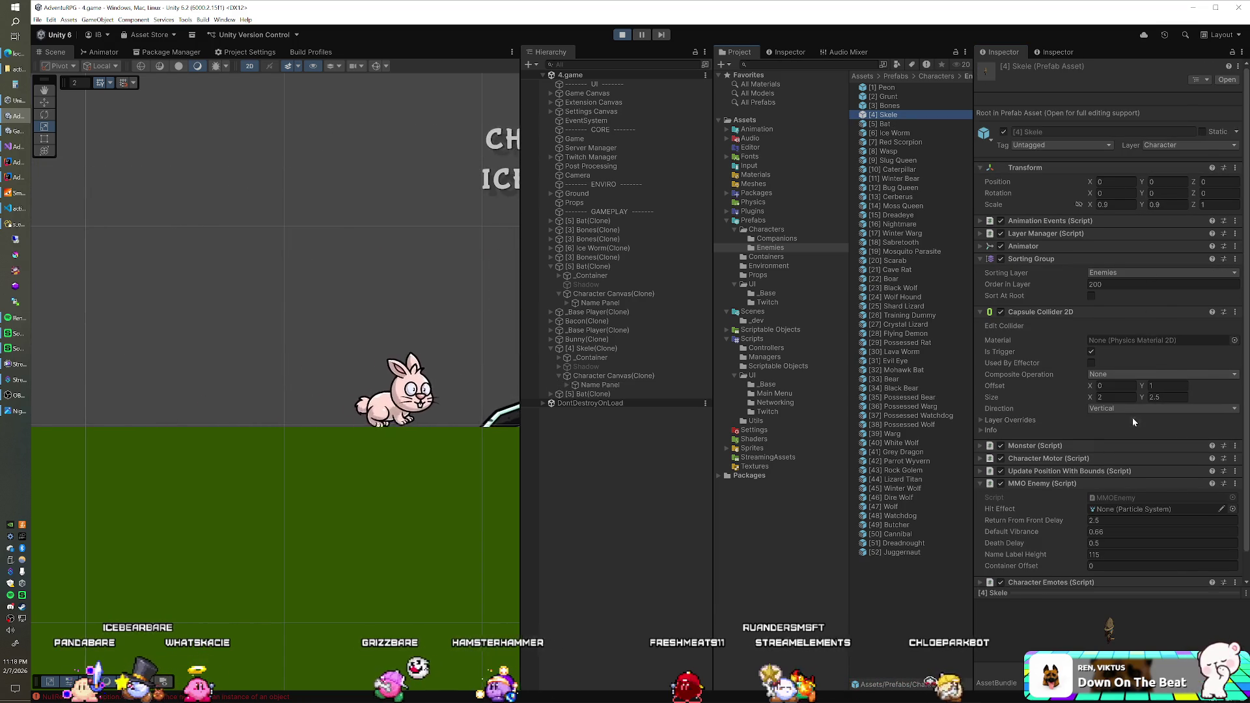
# - Set the Skele prefab's Name Label Height to 112
pyautogui.scroll(-1, 1131, 417)
pyautogui.click(1120, 526)
pyautogui.write('112')
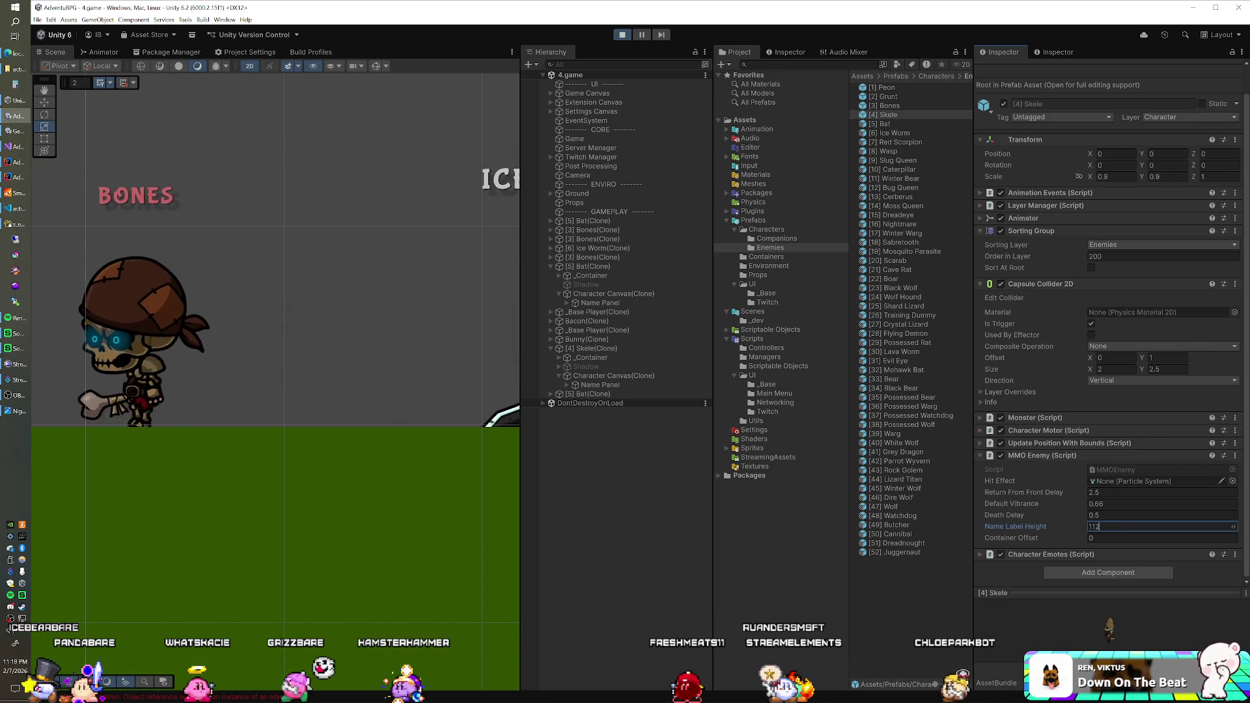
# - On the running Bones clone's Name Panel, try Pos Y values 100, 105, 108 and 106
pyautogui.click(598, 240)
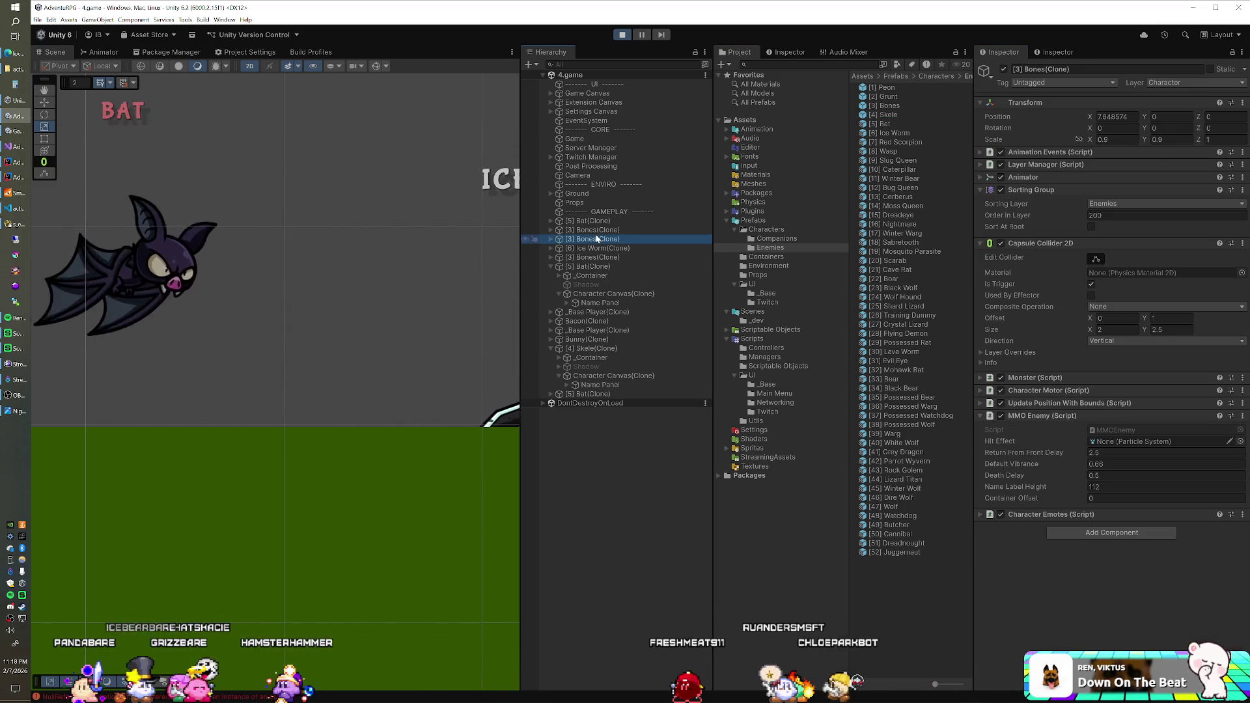
pyautogui.click(559, 239)
pyautogui.click(559, 266)
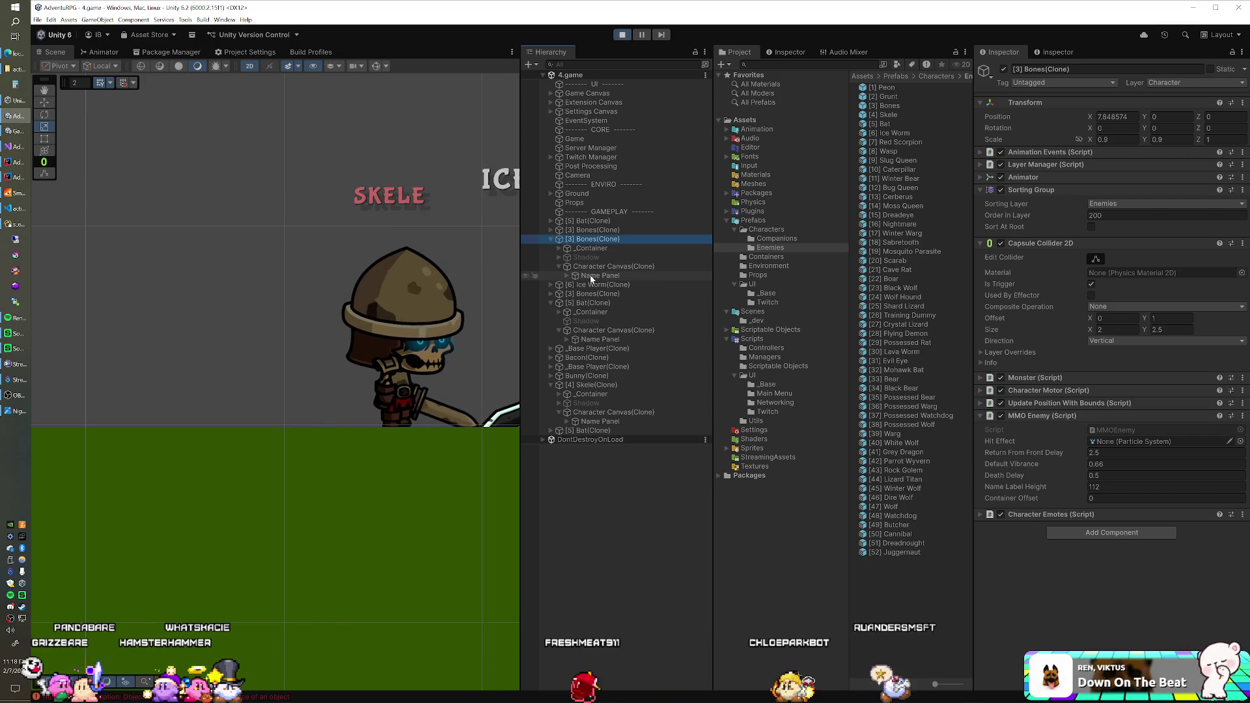
pyautogui.click(589, 275)
pyautogui.click(1172, 125)
pyautogui.write('100')
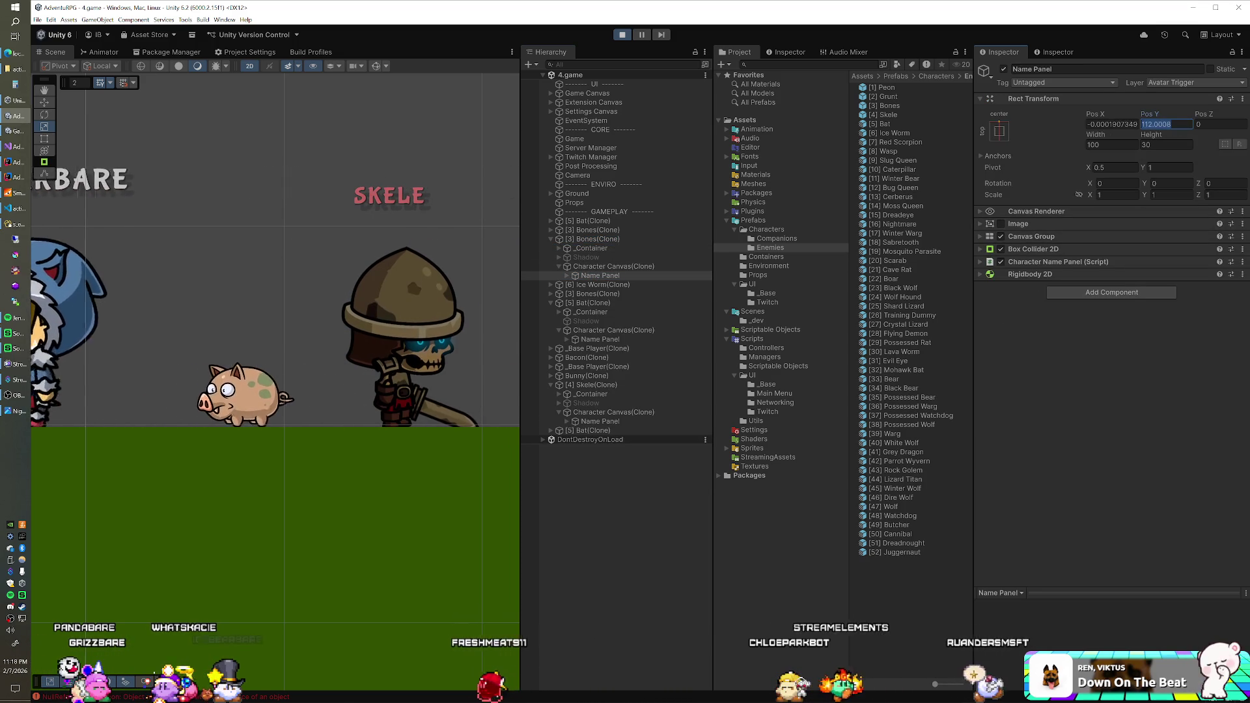
pyautogui.press('BackSpace')
pyautogui.write('13')
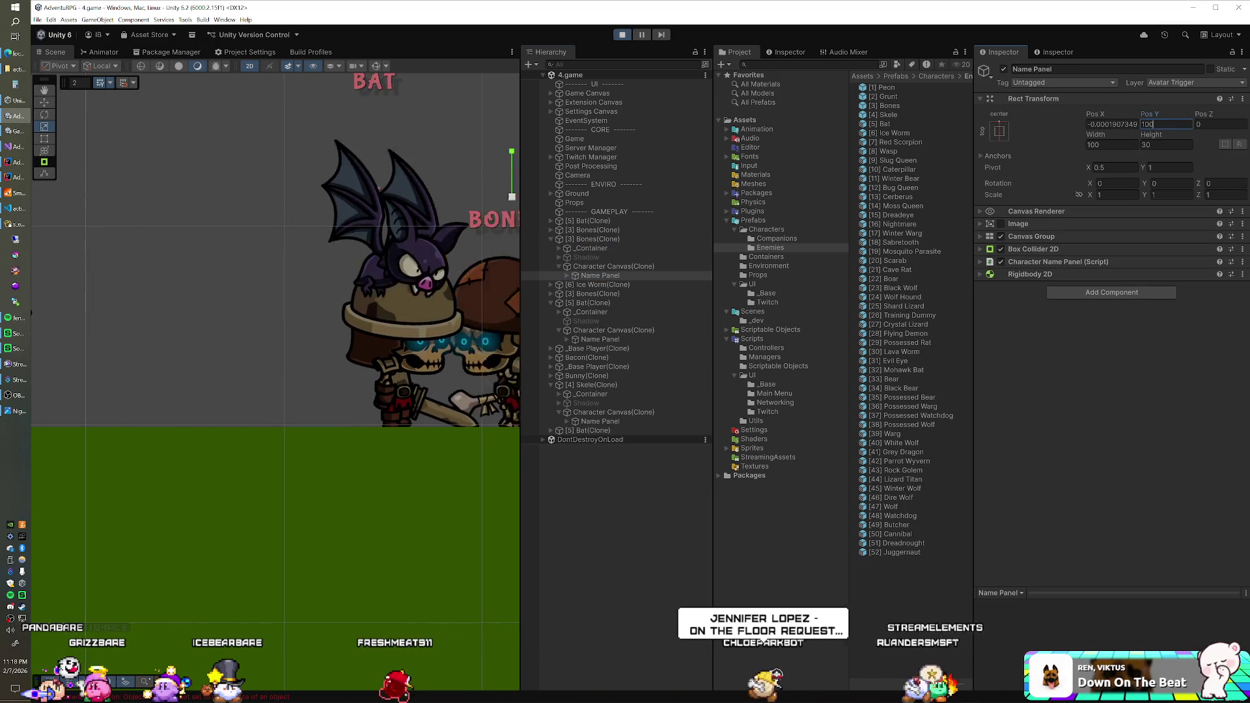
pyautogui.write('5')
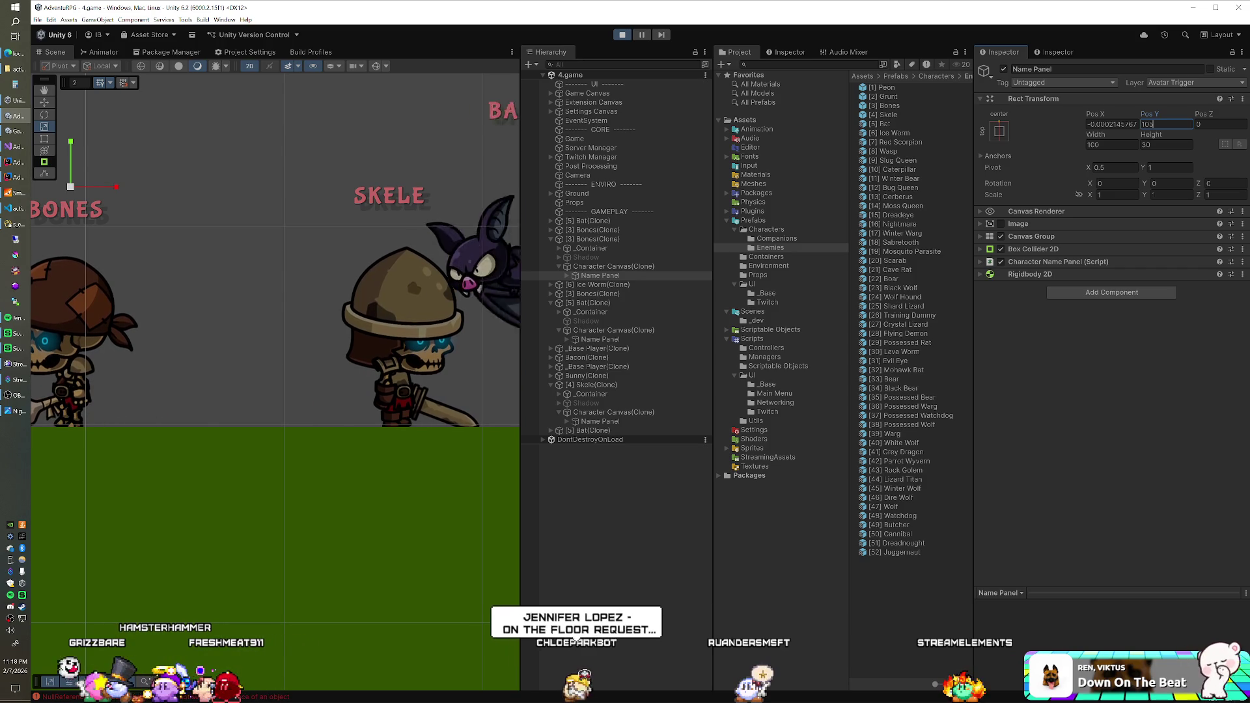
pyautogui.press('BackSpace')
pyautogui.write('8')
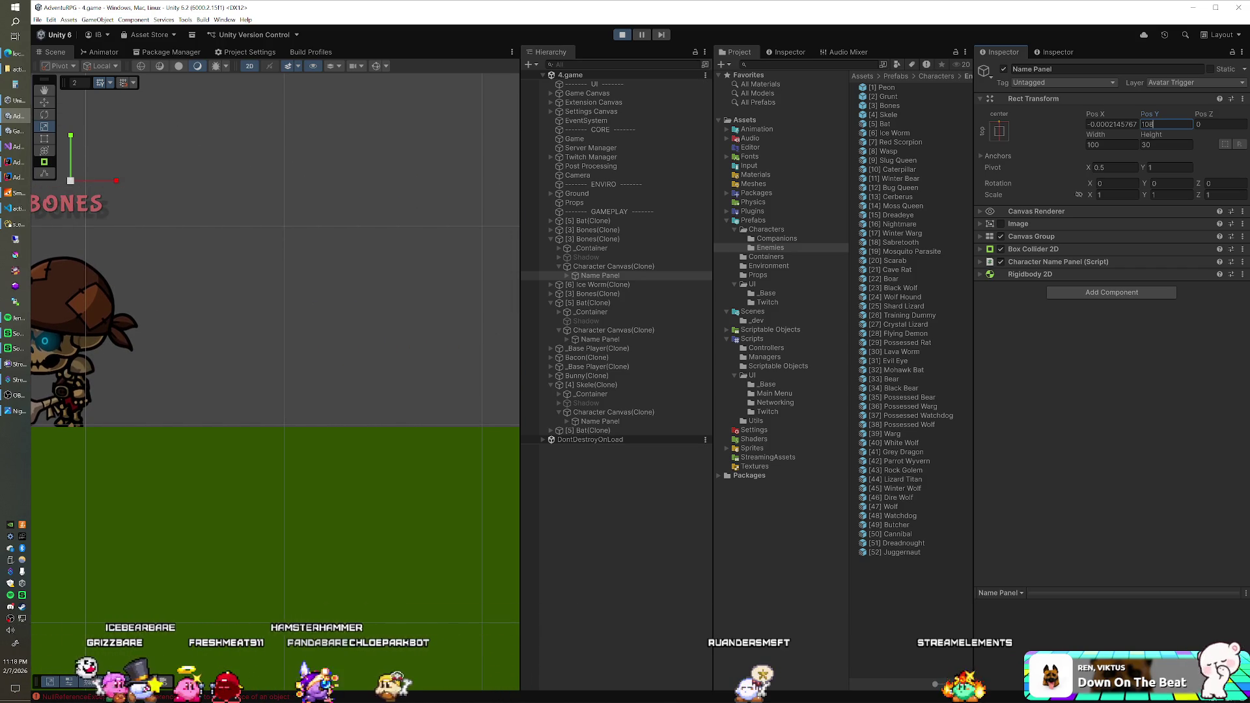
pyautogui.press('BackSpace')
pyautogui.write('6')
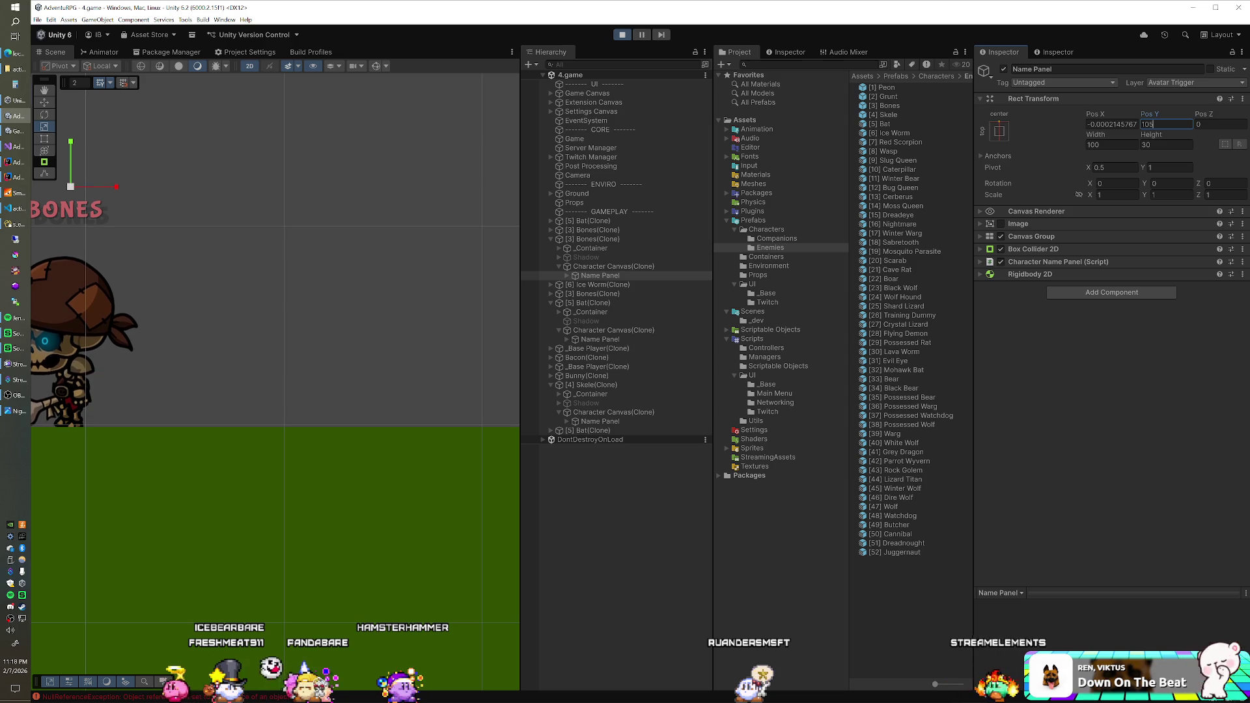
# - Set the [3] Bones prefab's Name Label Height to 105 and exit play mode
pyautogui.click(896, 106)
pyautogui.click(1098, 555)
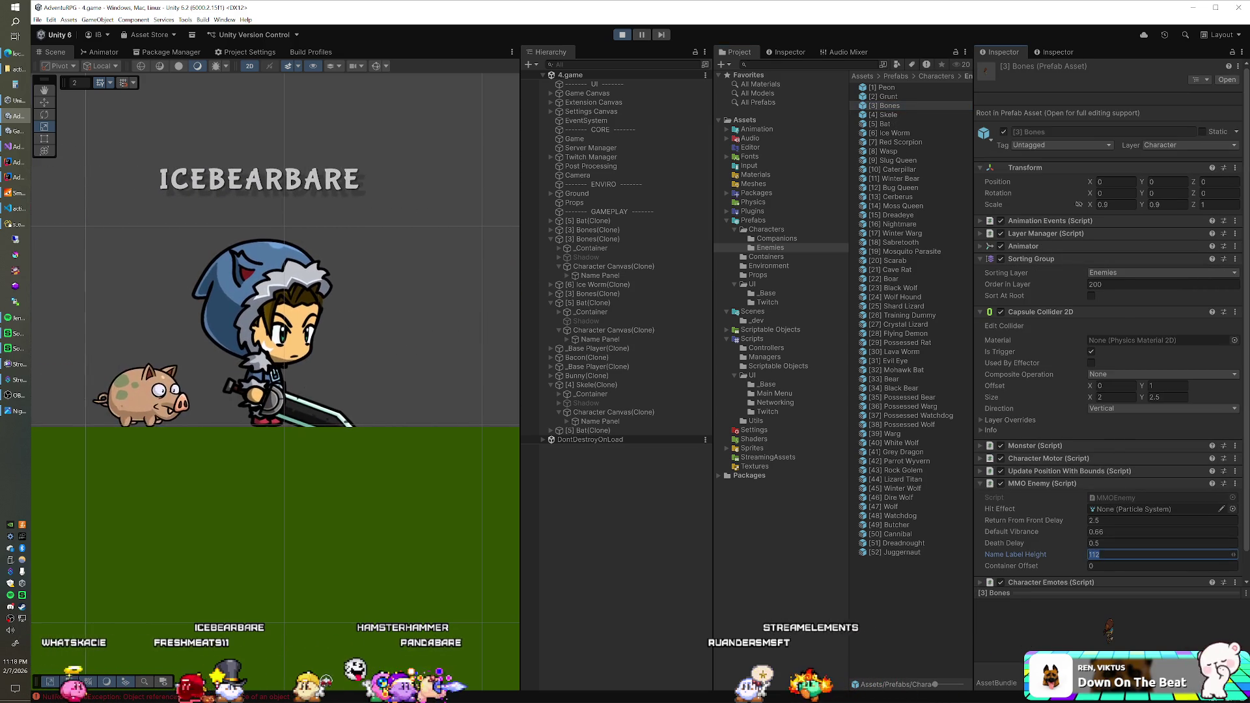
pyautogui.write('5')
pyautogui.press('Return')
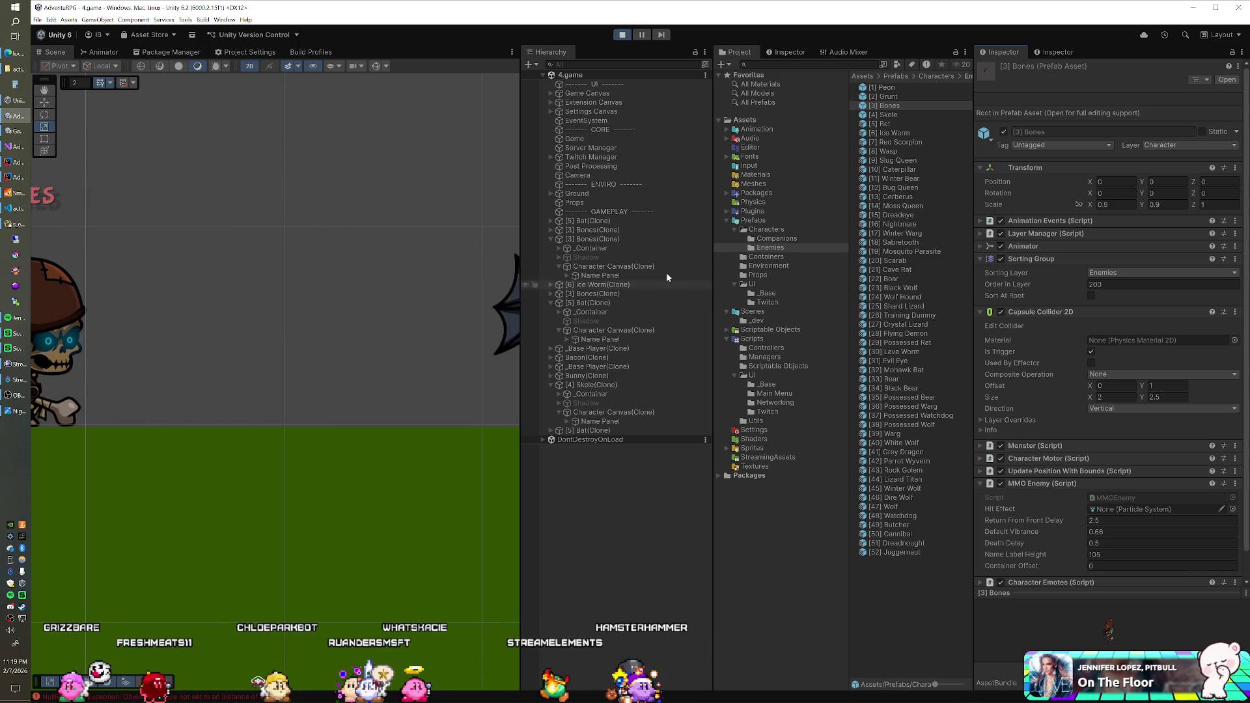
pyautogui.click(622, 35)
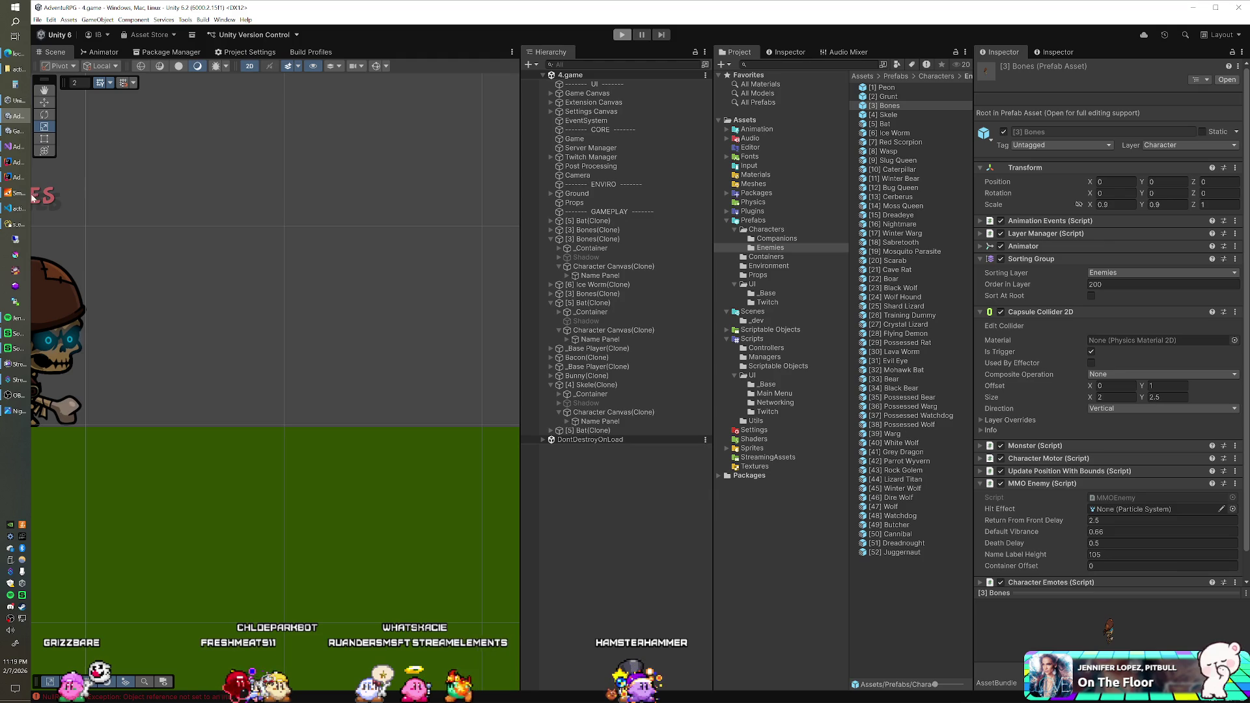
# - Bring up Navicat's s_enemy_subtypes table, run a Play test in Unity, then Alt+Tab out
pyautogui.click(8, 224)
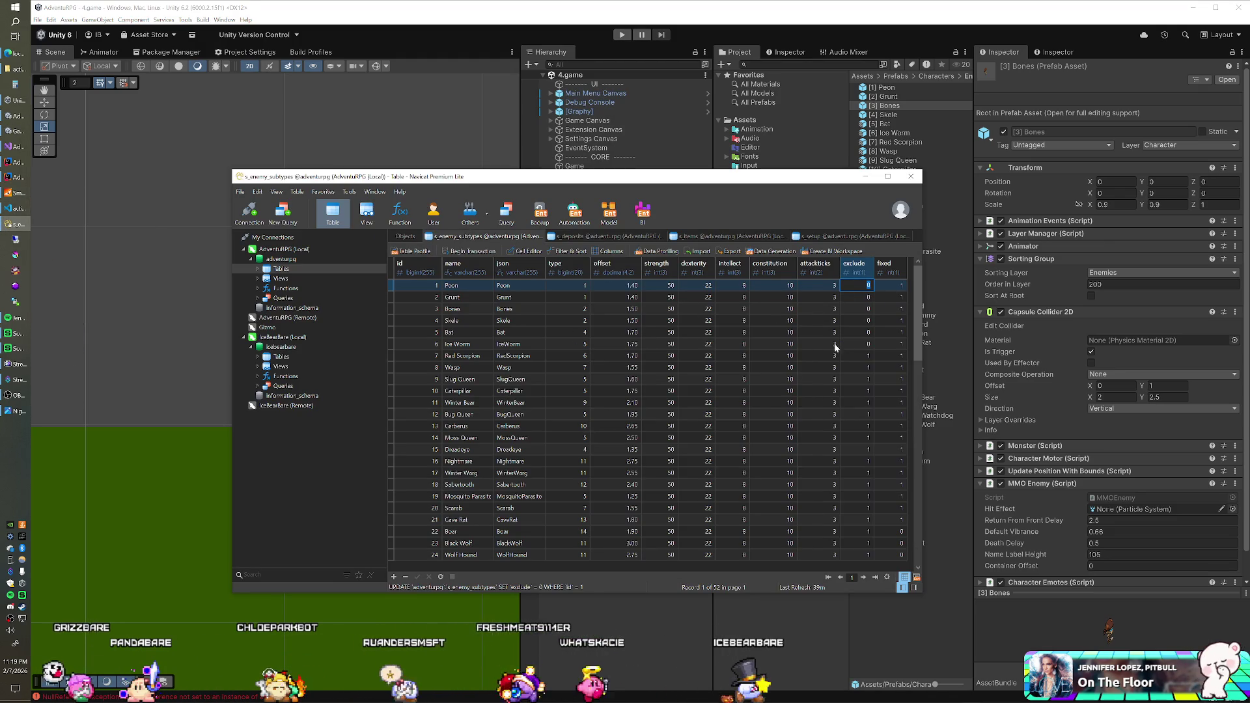
pyautogui.click(622, 34)
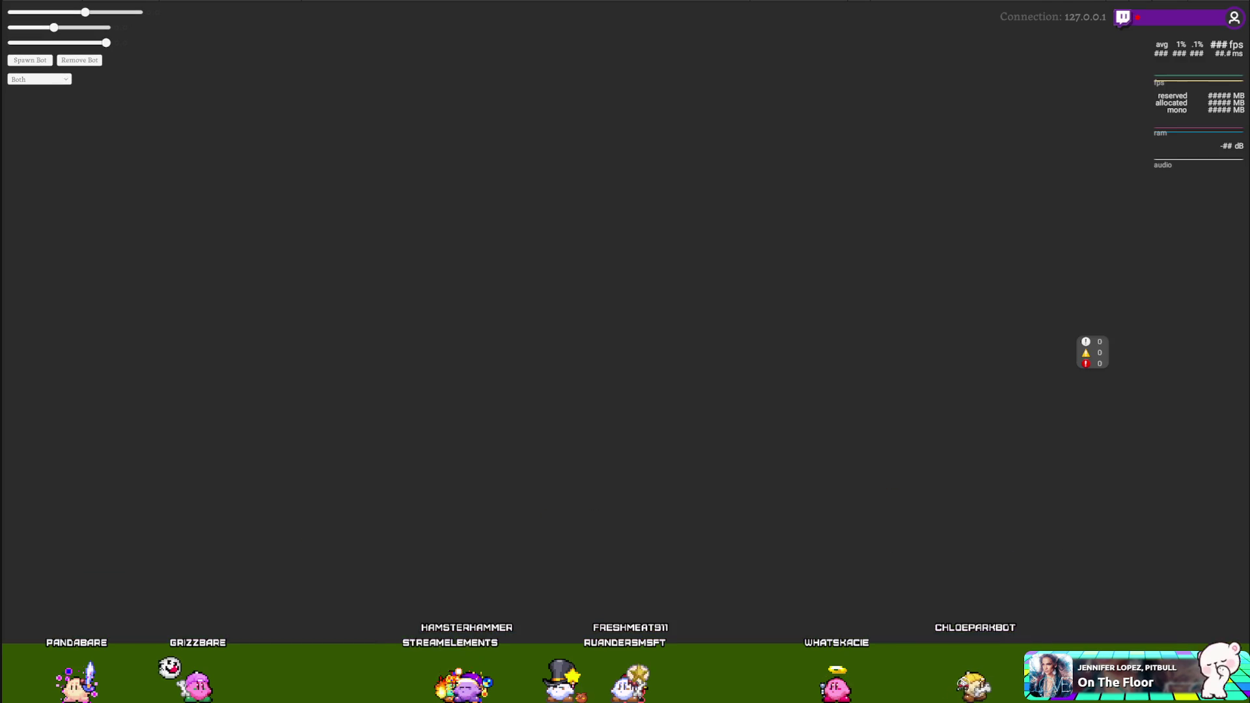
pyautogui.hotkey('alt', 'Tab')
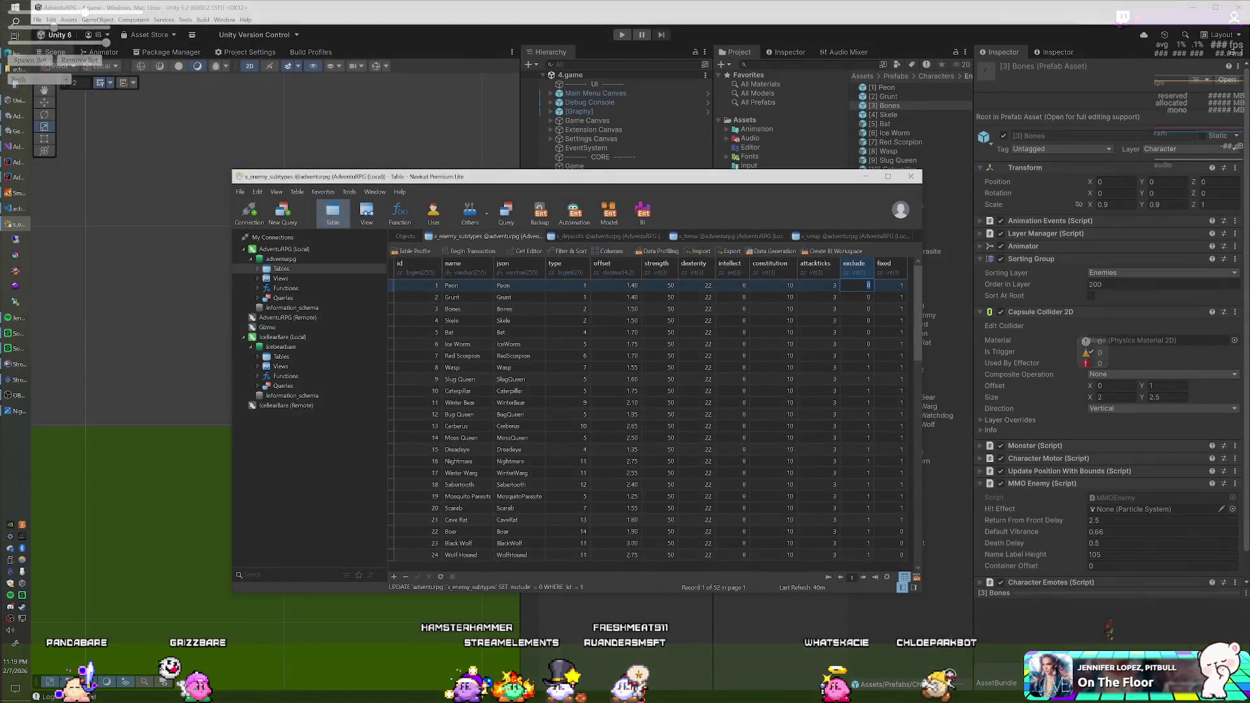
# - Set exclude to 1 for Peon, Grunt, Bones, Skele and Ice Worm, leaving Bat at 0
pyautogui.click(851, 286)
pyautogui.doubleClick(852, 287)
pyautogui.write('1')
pyautogui.press('Return')
pyautogui.write('1')
pyautogui.press('Return')
pyautogui.write('1')
pyautogui.press('Return')
pyautogui.write('1')
pyautogui.press('Return')
pyautogui.press('Down')
pyautogui.write('1')
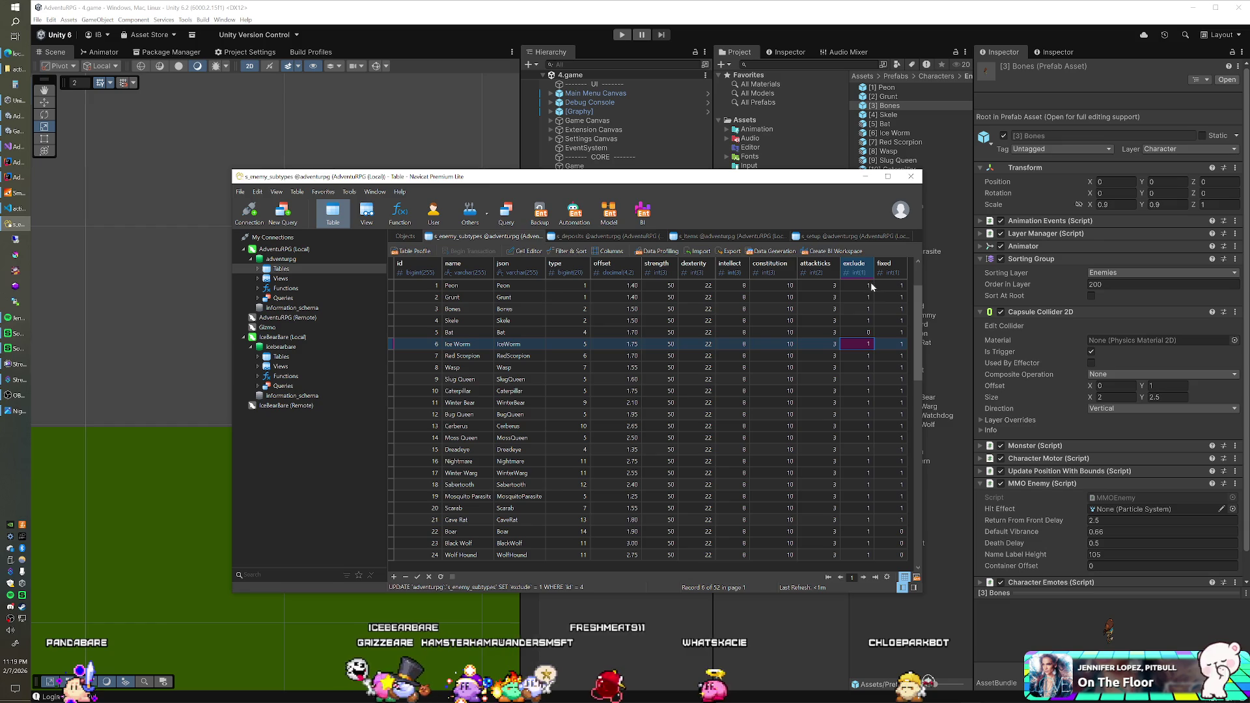
pyautogui.click(822, 387)
pyautogui.press('Down')
pyautogui.press('Down')
pyautogui.press('Down')
pyautogui.press('Down')
pyautogui.press('Down')
pyautogui.press('Down')
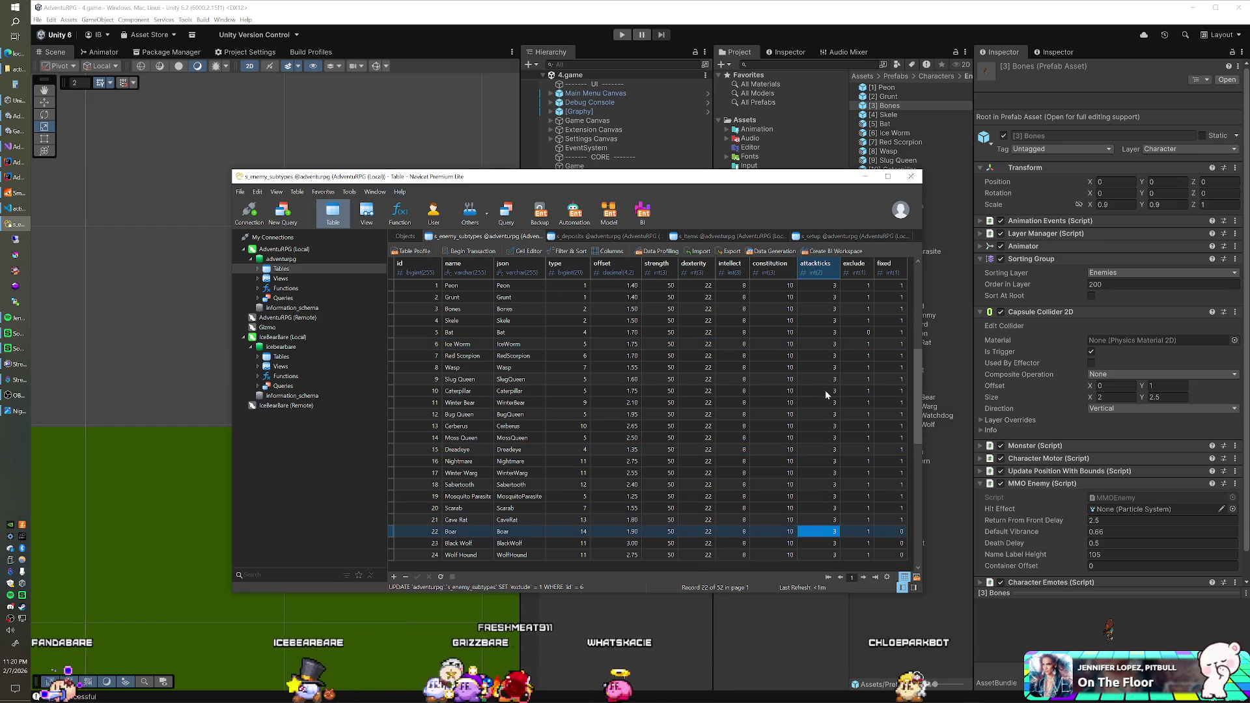
# - Set exclude to 0 for Boar, Black Wolf, Wolf Hound, Shard Lizard and Training Dummy
pyautogui.doubleClick(821, 461)
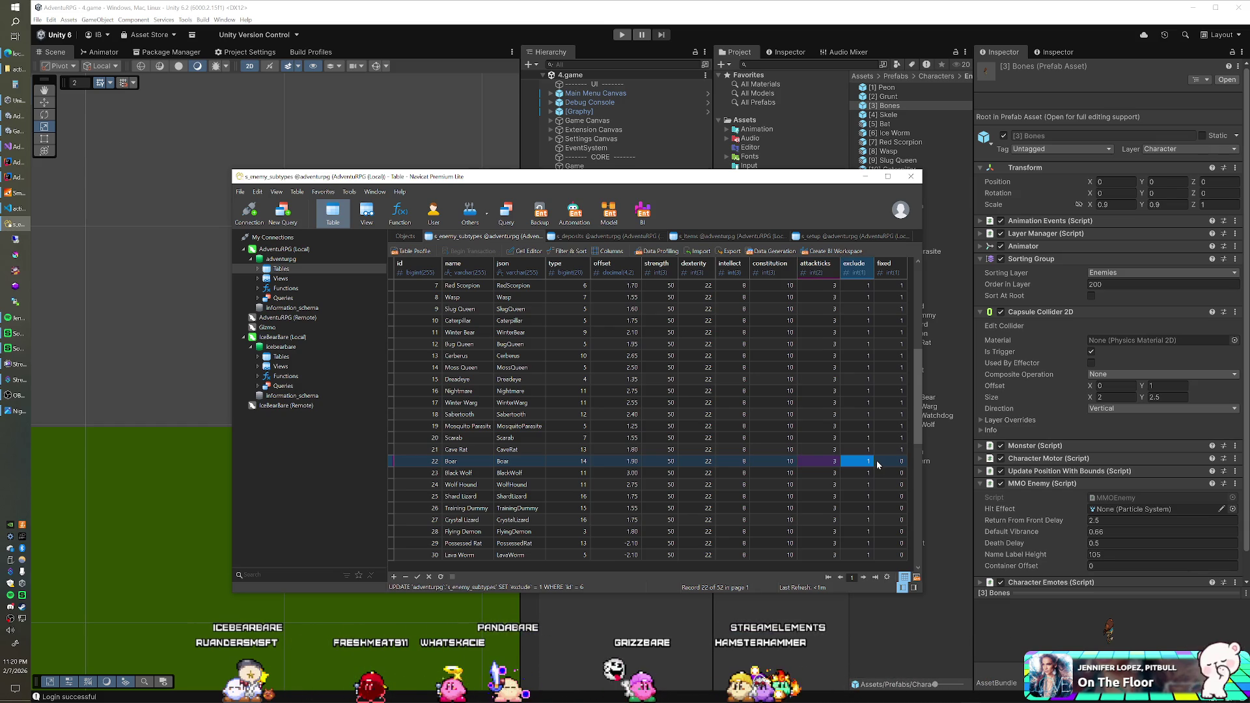
pyautogui.press('Down')
pyautogui.write('0')
pyautogui.press('Down')
pyautogui.write('0')
pyautogui.press('Down')
pyautogui.write('0')
pyautogui.press('Down')
pyautogui.write('0')
pyautogui.press('Return')
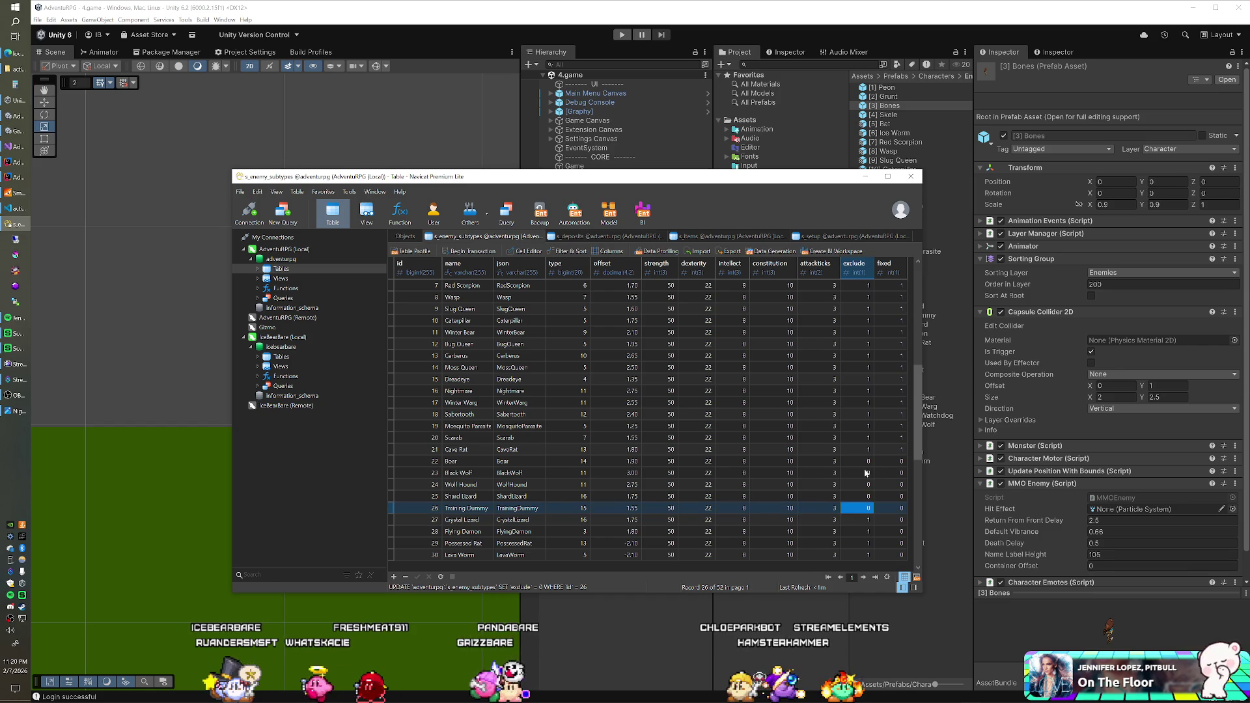
pyautogui.click(13, 195)
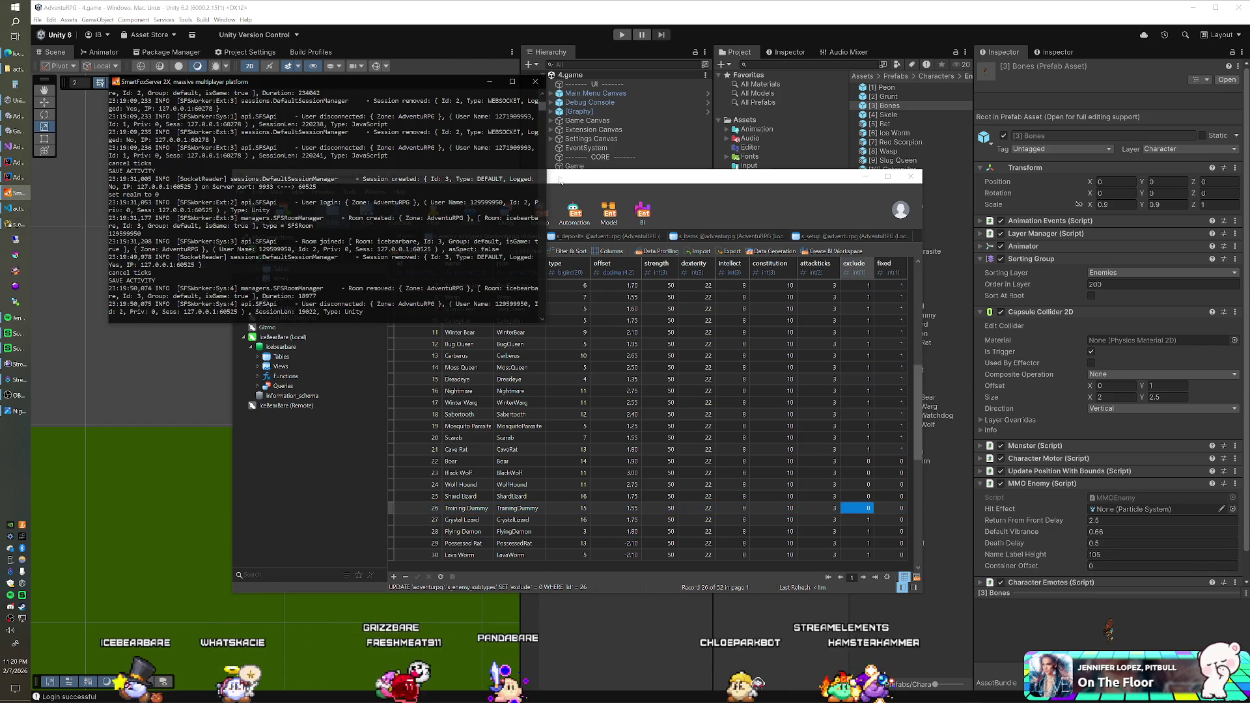
# - Restart SmartFoxServer 2X until the AdventuRPG zone loads, then start Play in Unity
pyautogui.click(13, 194)
pyautogui.click(13, 193)
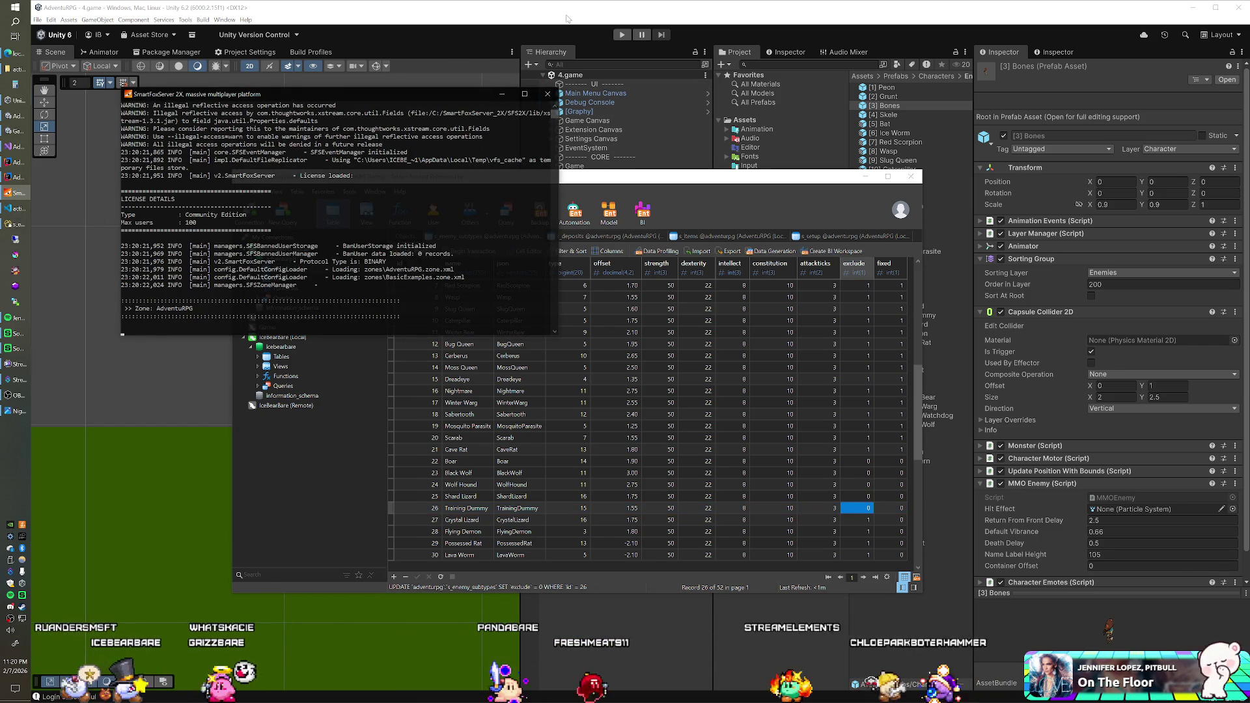
pyautogui.click(620, 35)
pyautogui.click(620, 34)
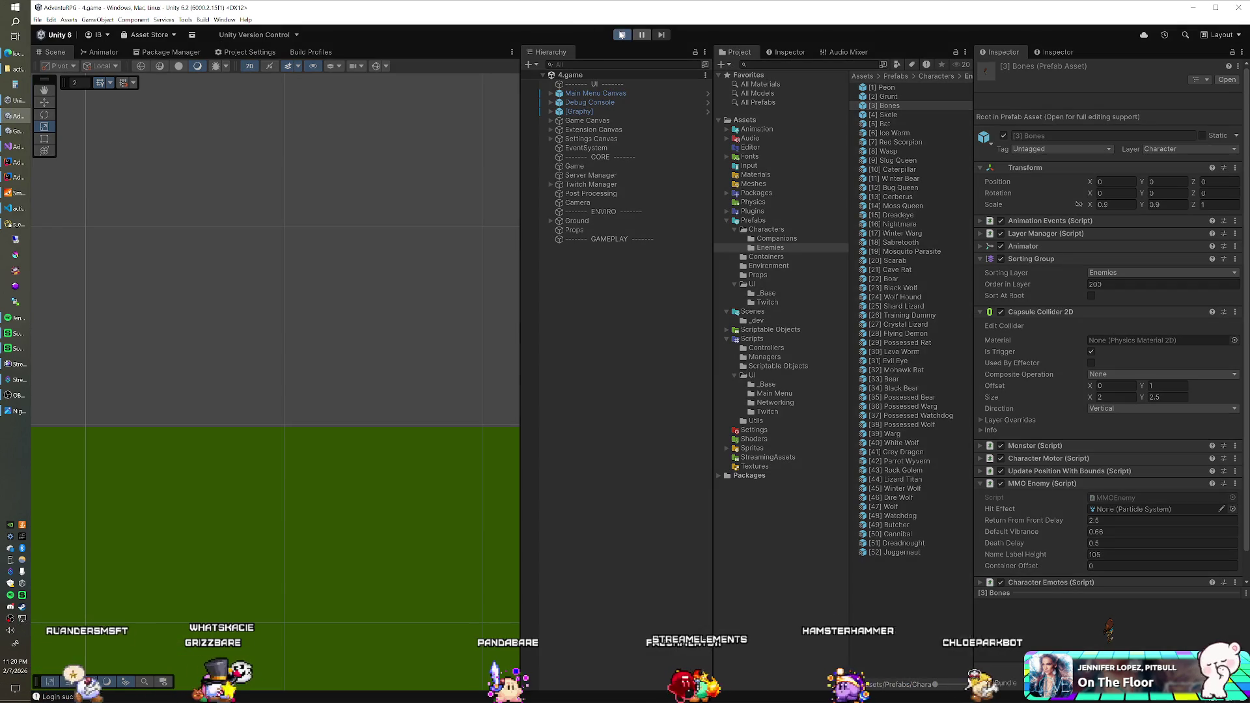
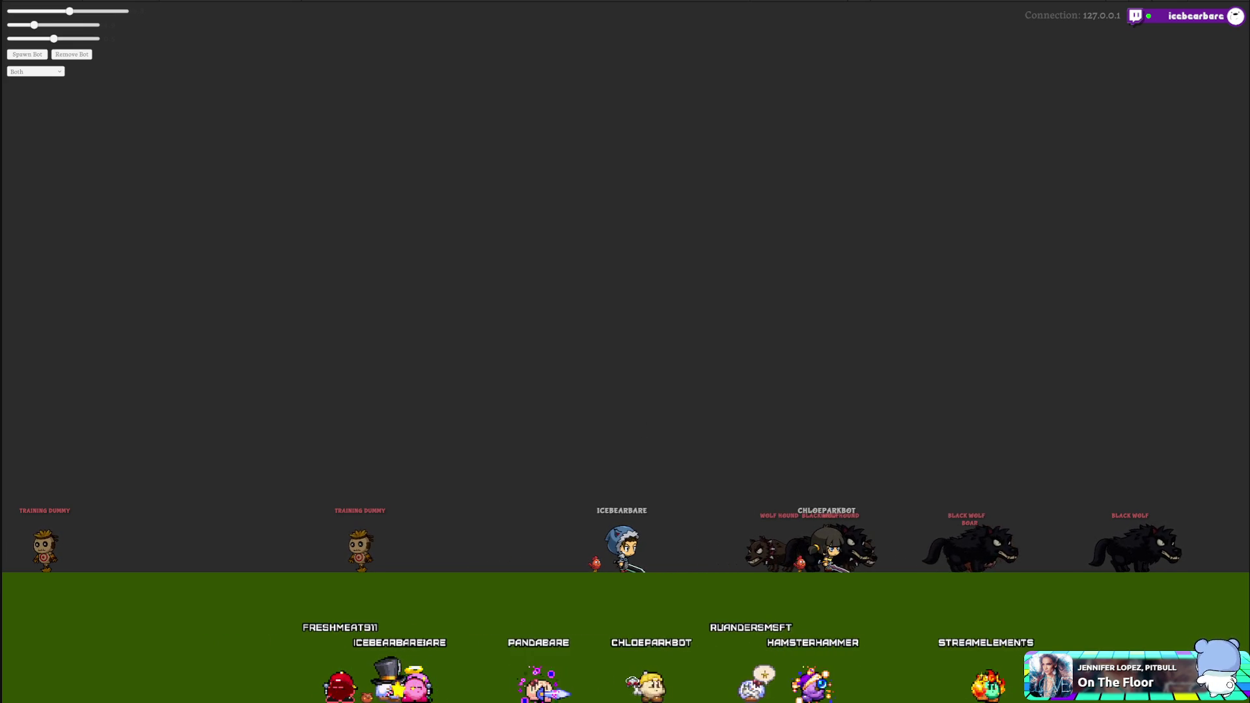
# - Try name panel Pos Y values of 100, 105 and 110 on the Training Dummy clone
pyautogui.hotkey('alt', 'Tab')
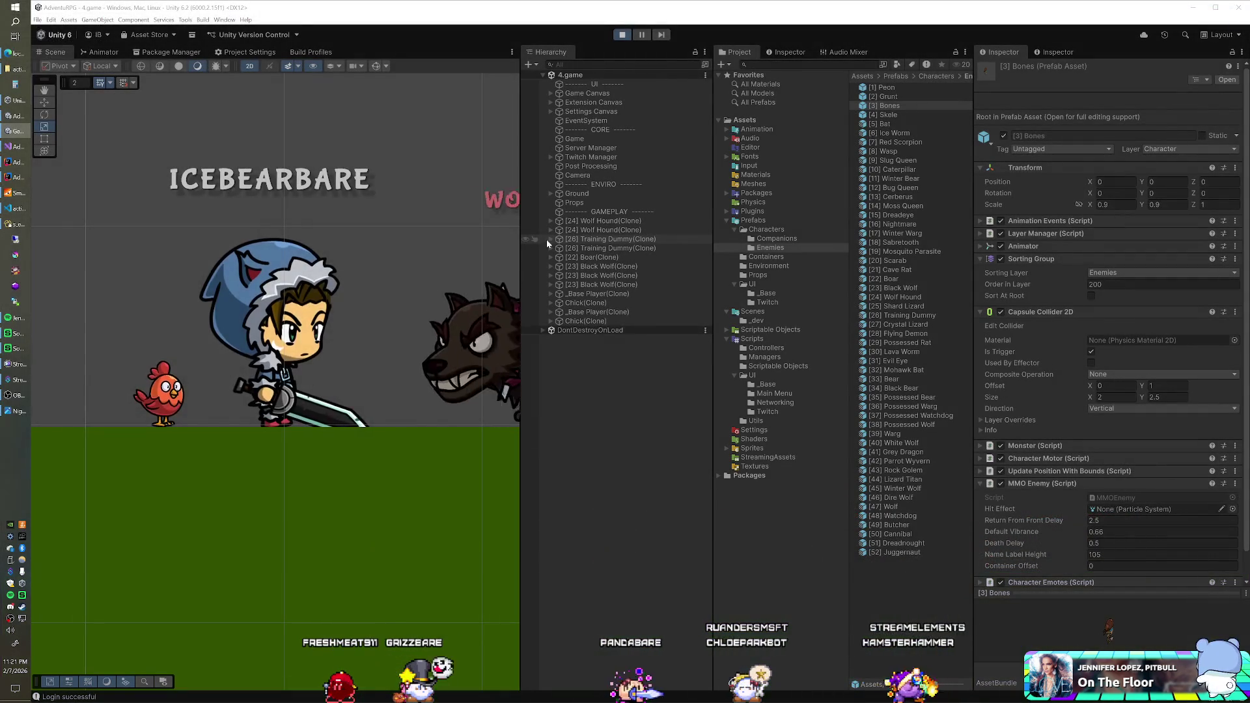
pyautogui.click(551, 239)
pyautogui.click(559, 266)
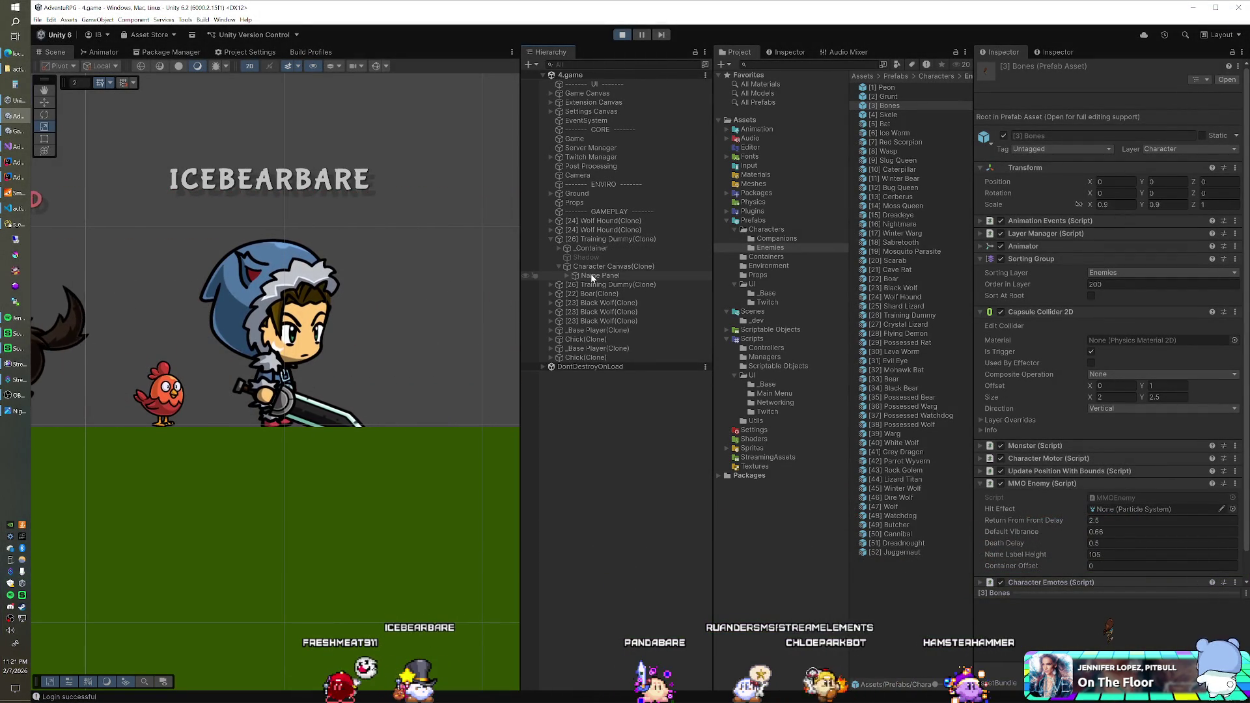
pyautogui.click(598, 276)
pyautogui.click(1165, 128)
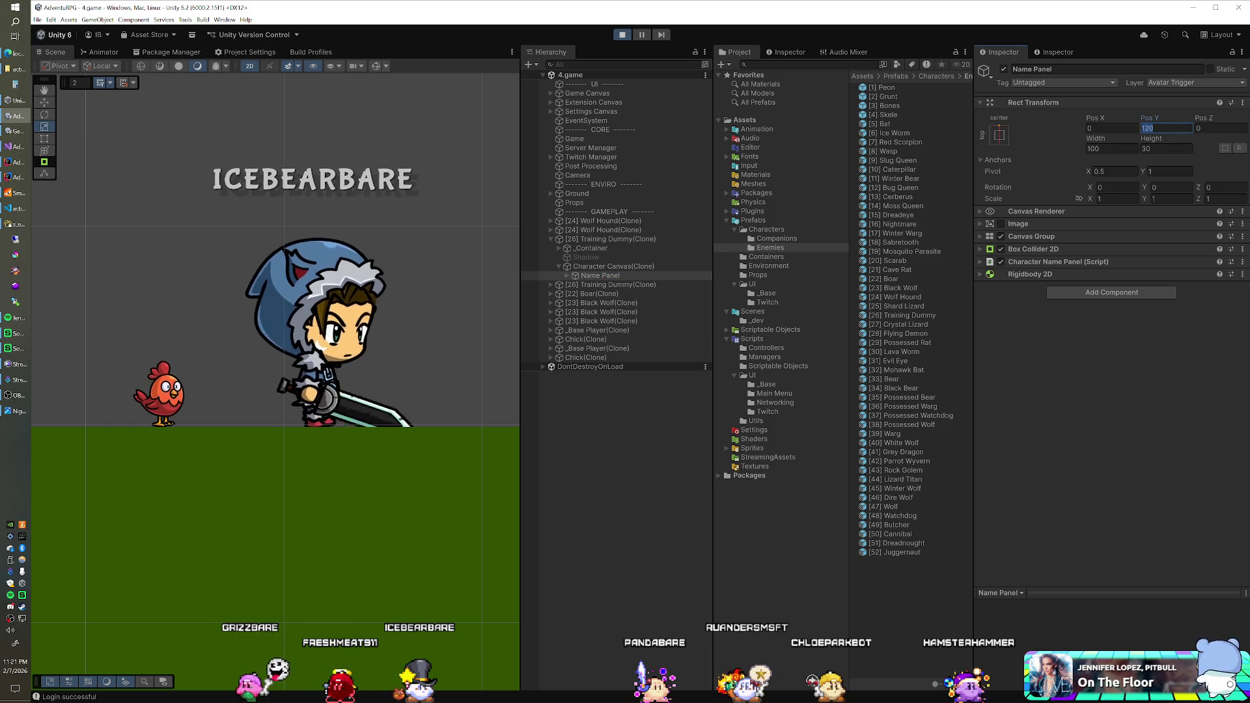
pyautogui.write('100')
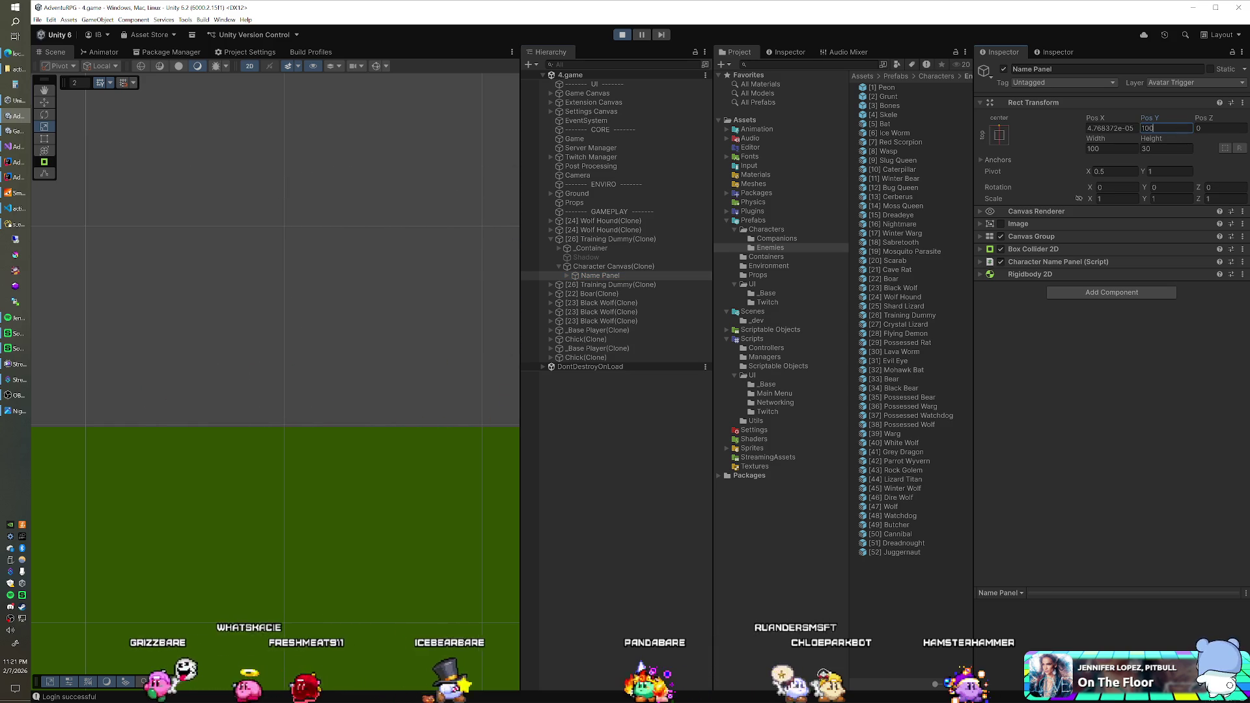
pyautogui.press('BackSpace')
pyautogui.write('5')
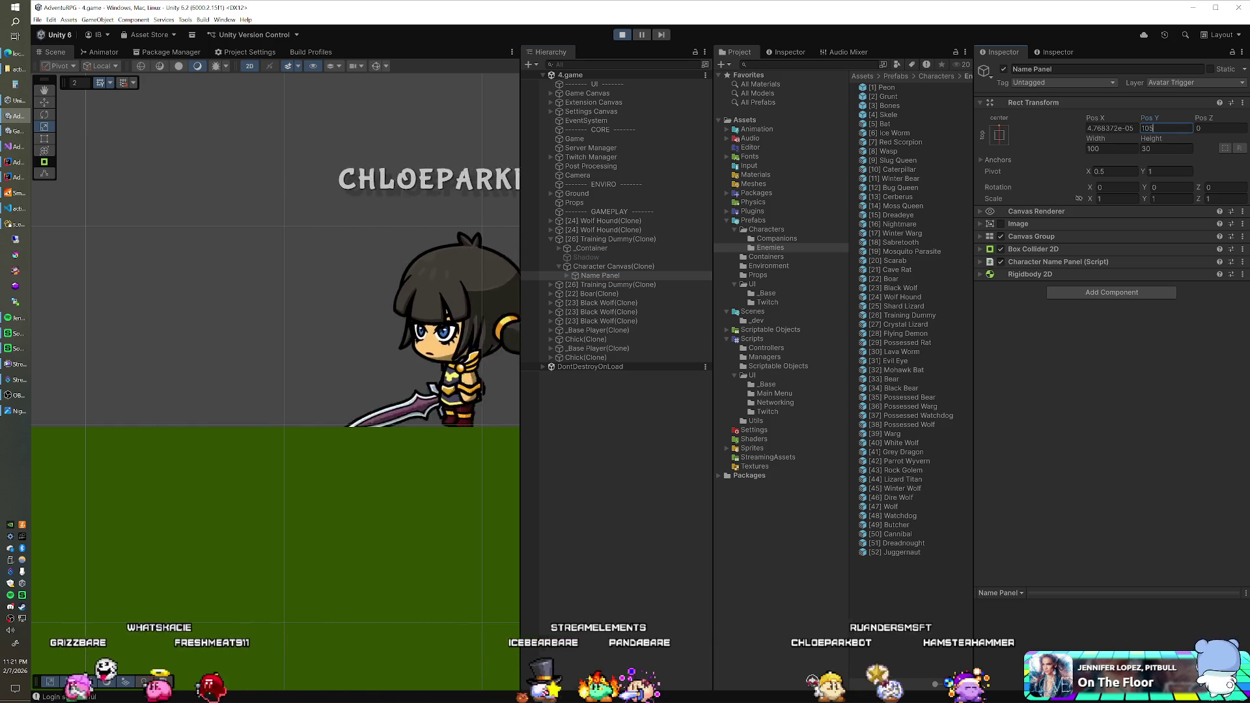
pyautogui.press('BackSpace')
pyautogui.write('10')
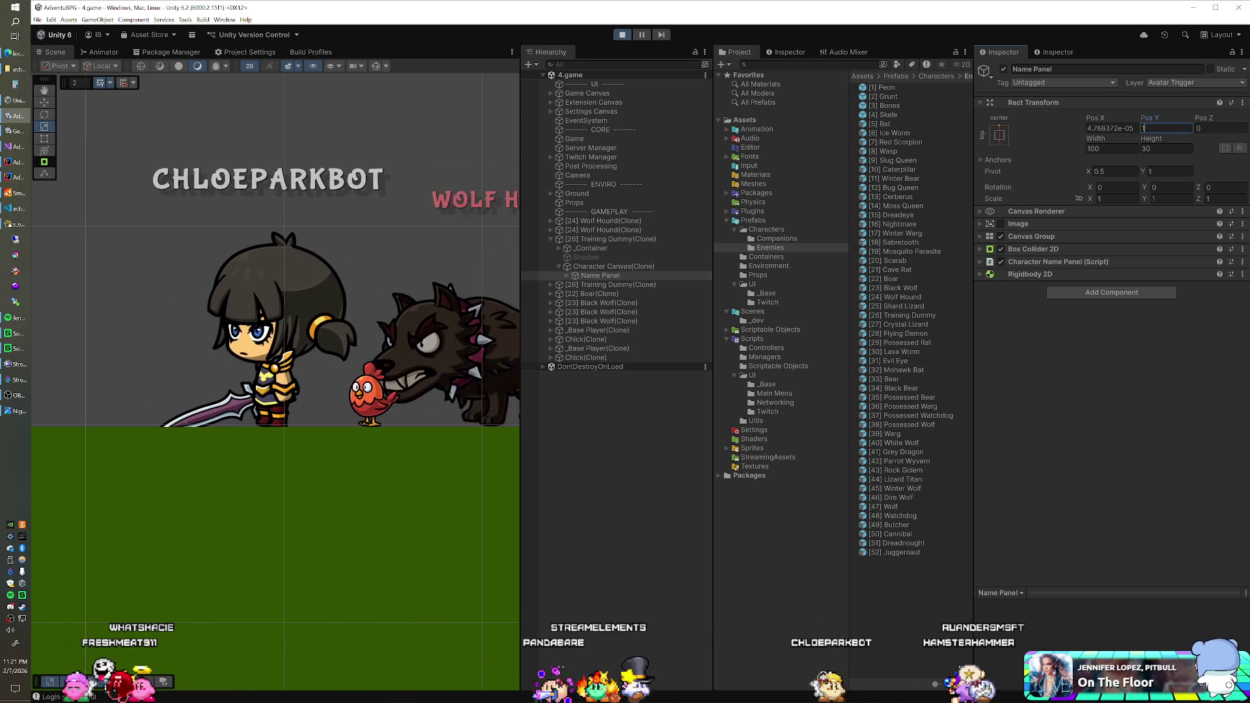
pyautogui.press('BackSpace')
pyautogui.write('08')
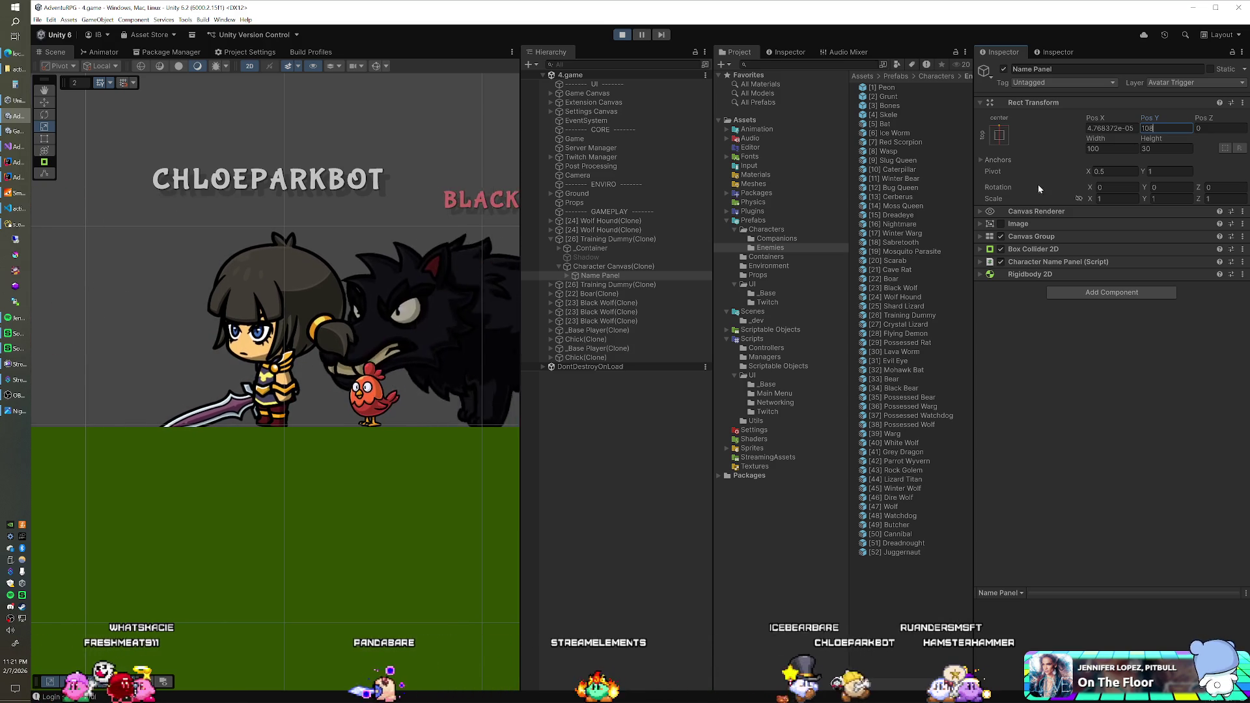
# - Set the Training Dummy prefab's MMO Enemy Name Label Height to 108
pyautogui.click(870, 317)
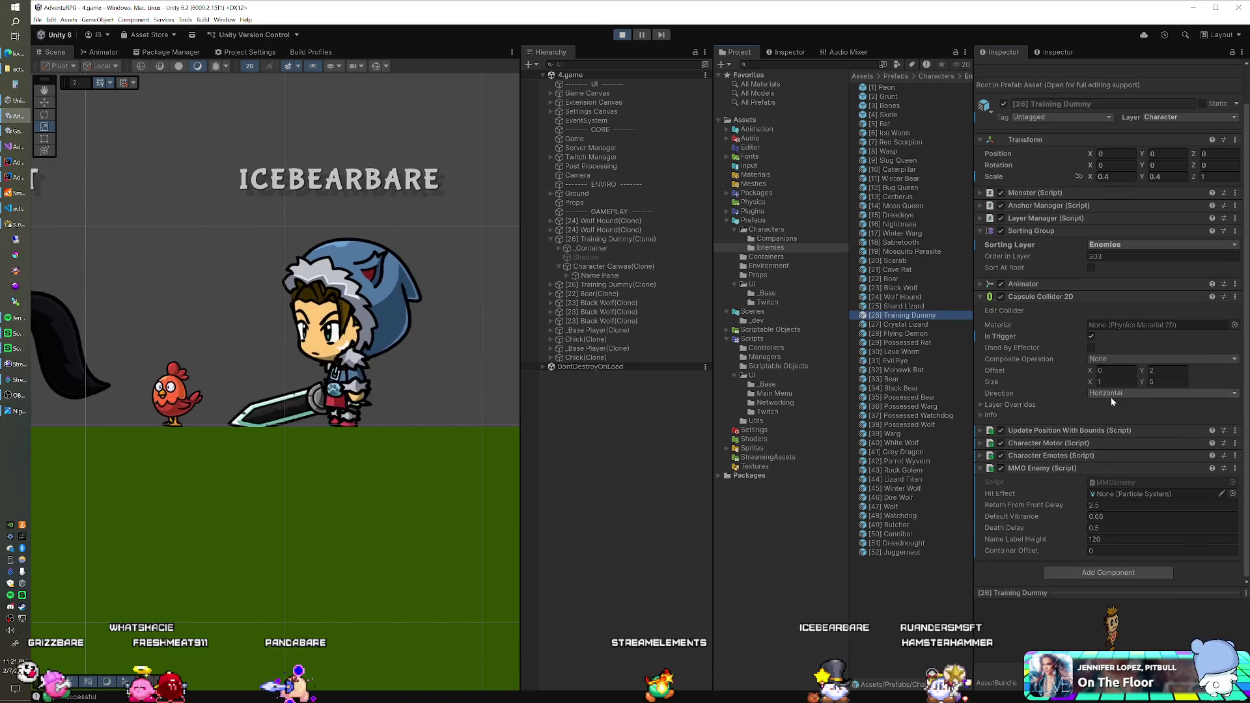
pyautogui.click(1106, 539)
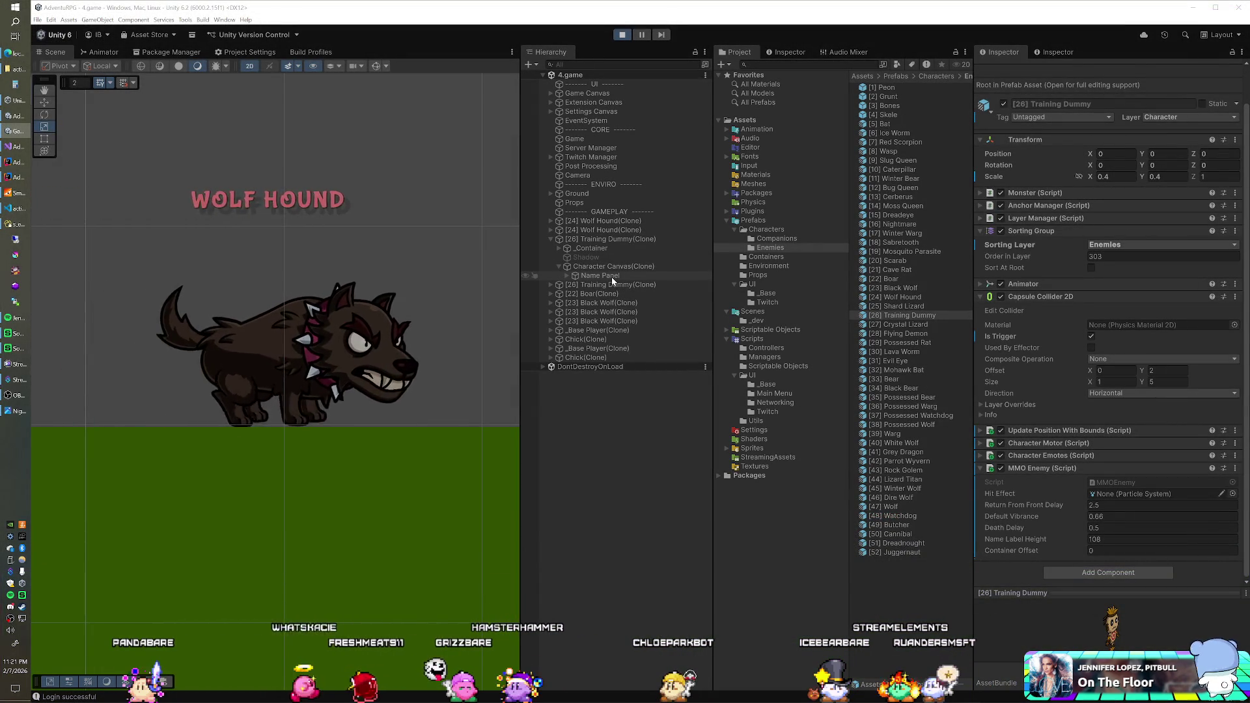
pyautogui.click(600, 221)
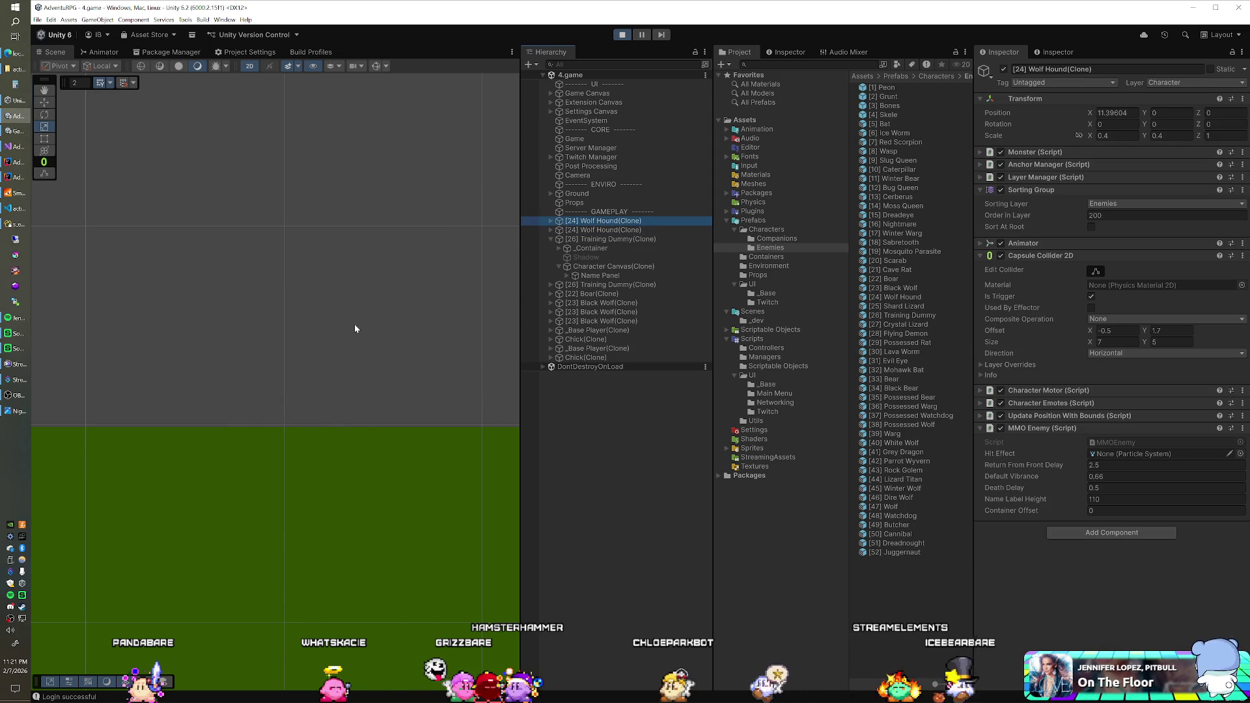
# - Frame the Wolf Hound in the scene and try enlarging it, entering a prefab X scale of .4
pyautogui.hotkey('shift', 'f')
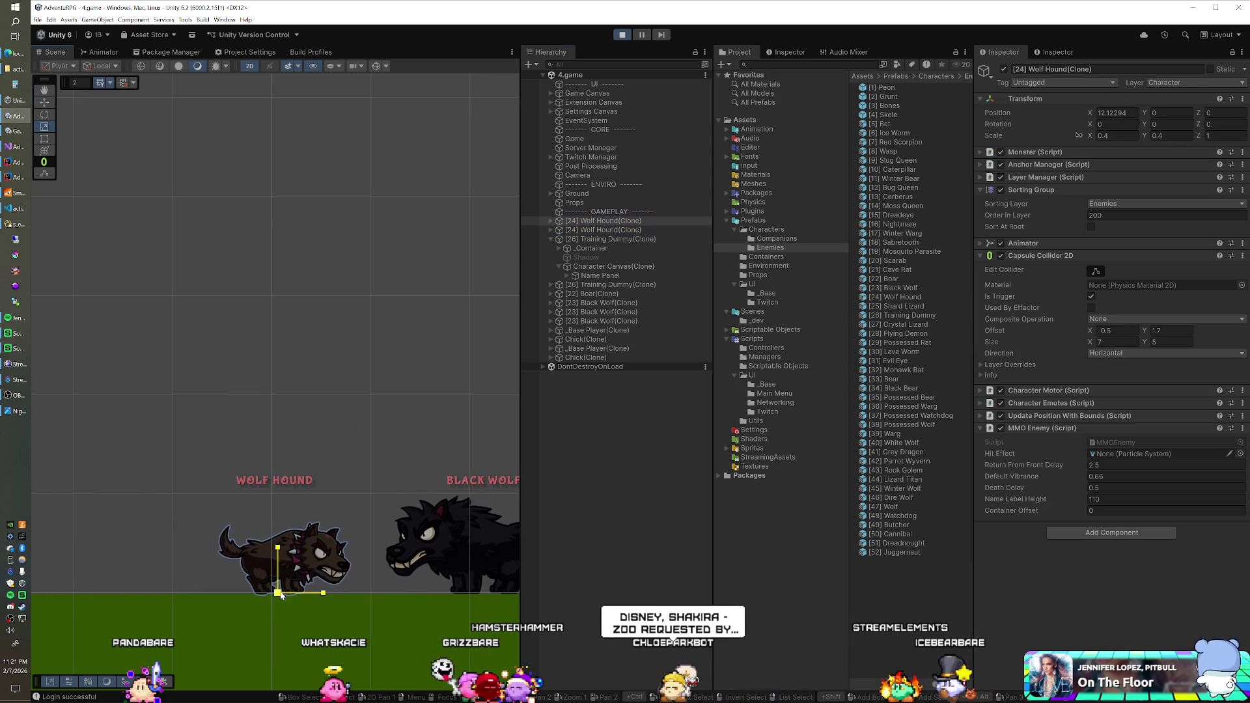
pyautogui.moveTo(285, 588); pyautogui.dragTo(287, 590)
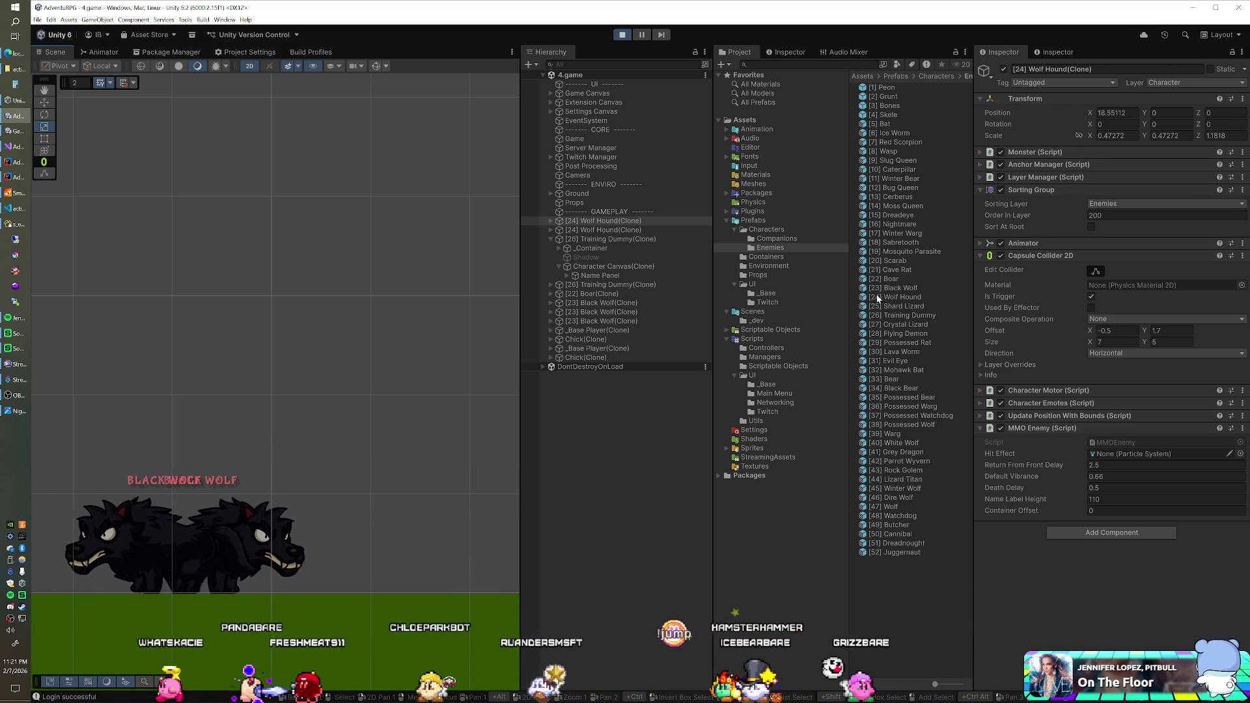
pyautogui.click(893, 297)
pyautogui.click(1115, 216)
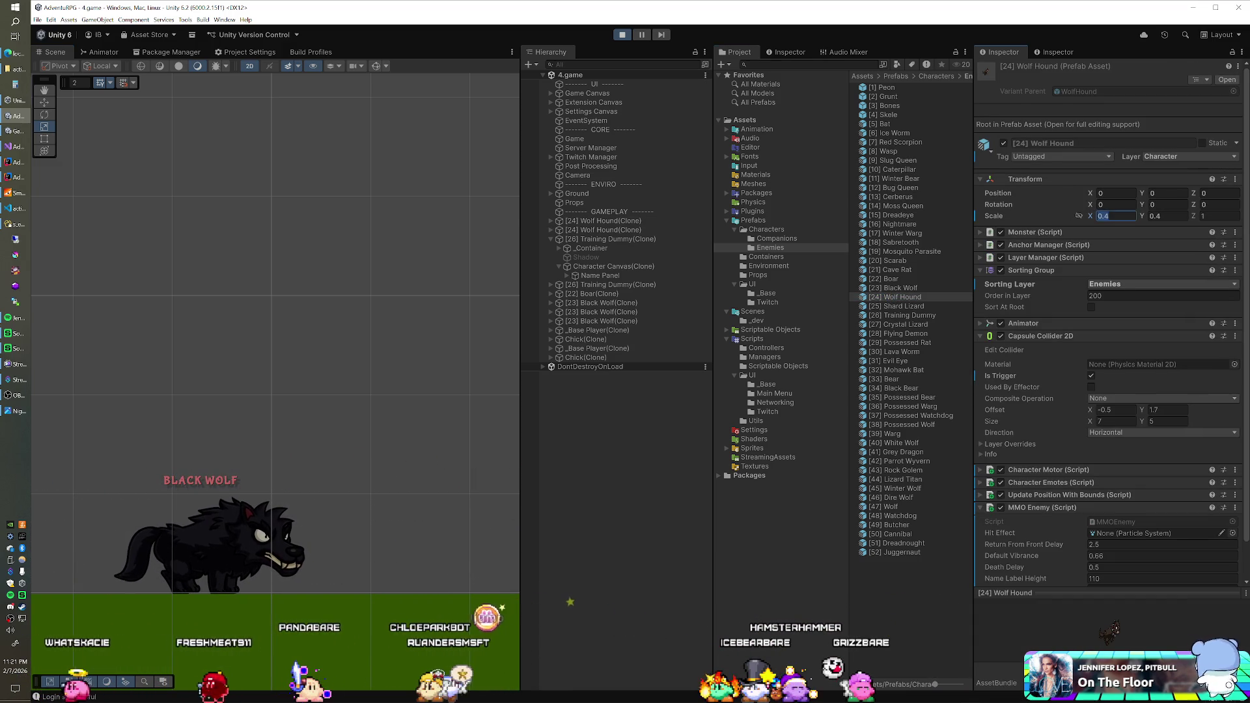
pyautogui.write('0.4')
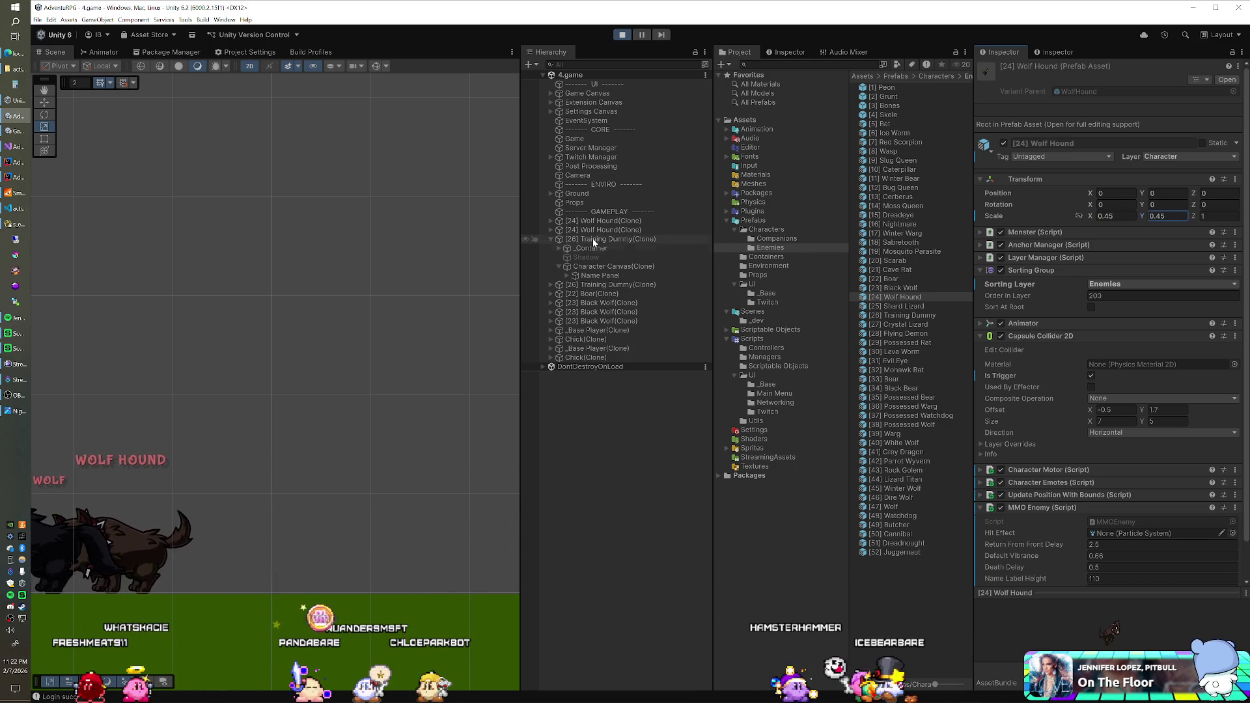
# - Test Wolf Hound instance scales of 0.45, 0.5 and 0.475 on X and Y
pyautogui.click(605, 222)
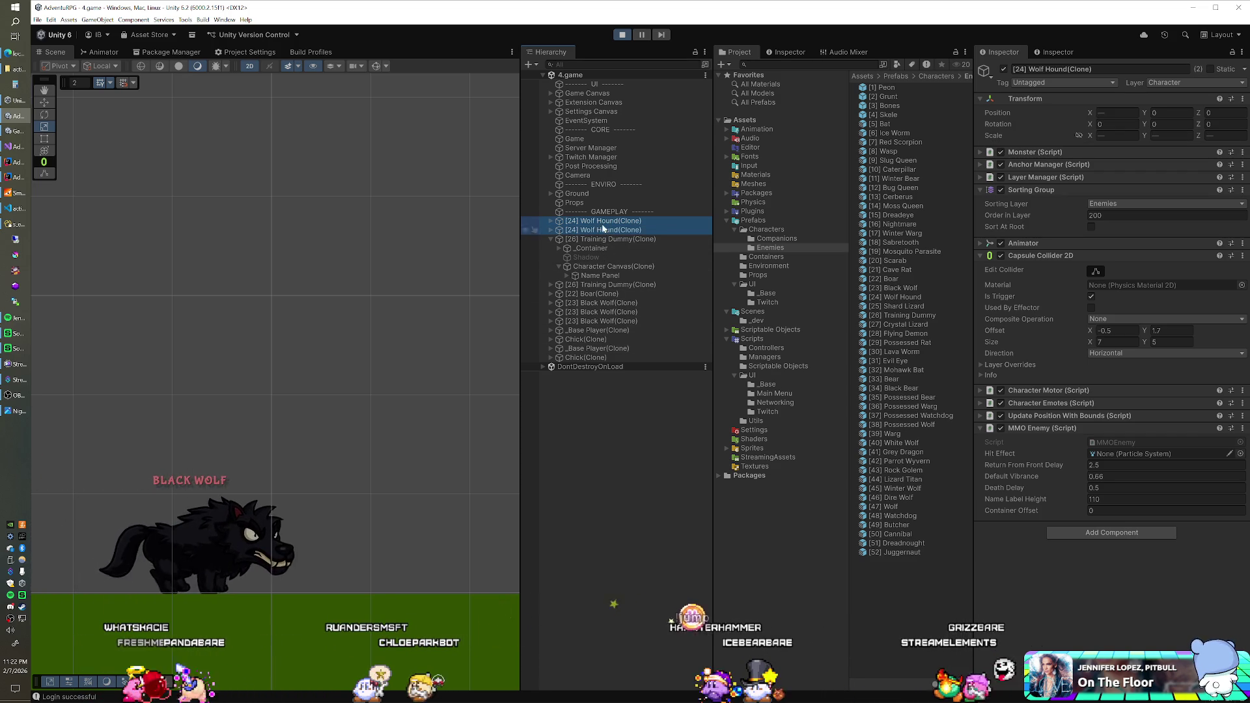
pyautogui.click(1117, 135)
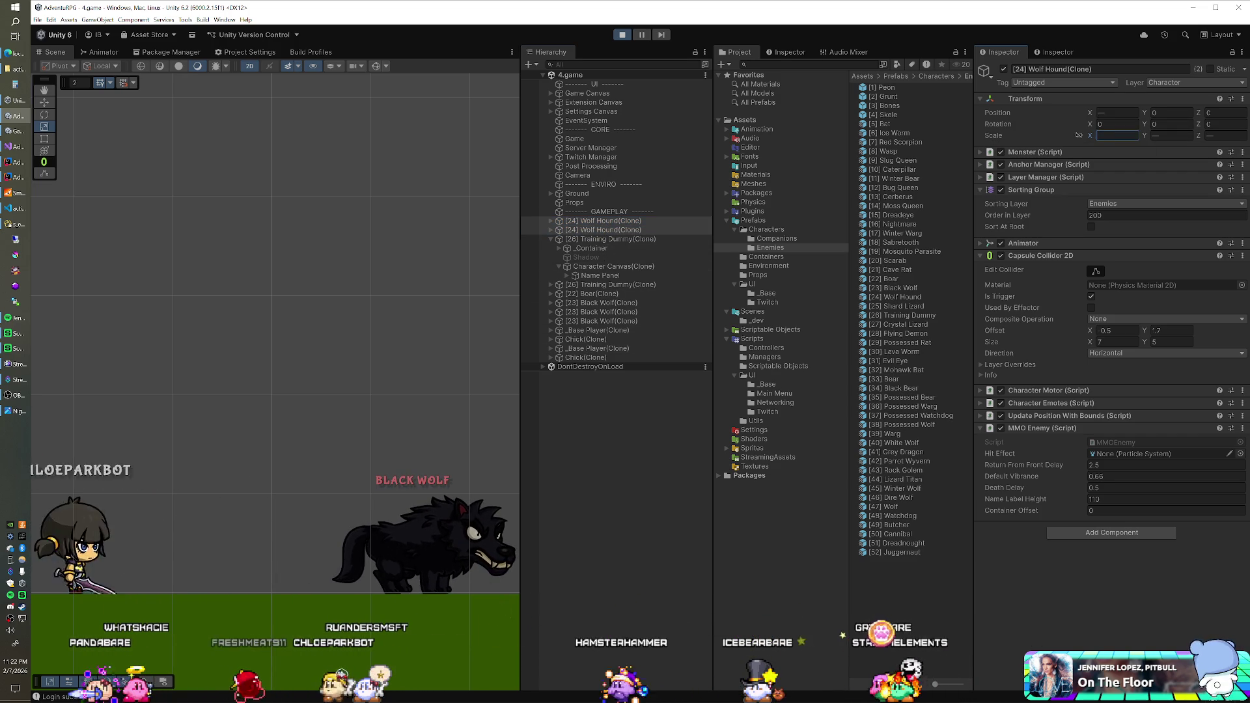
pyautogui.write('0.45')
pyautogui.press('Tab')
pyautogui.write('0.45')
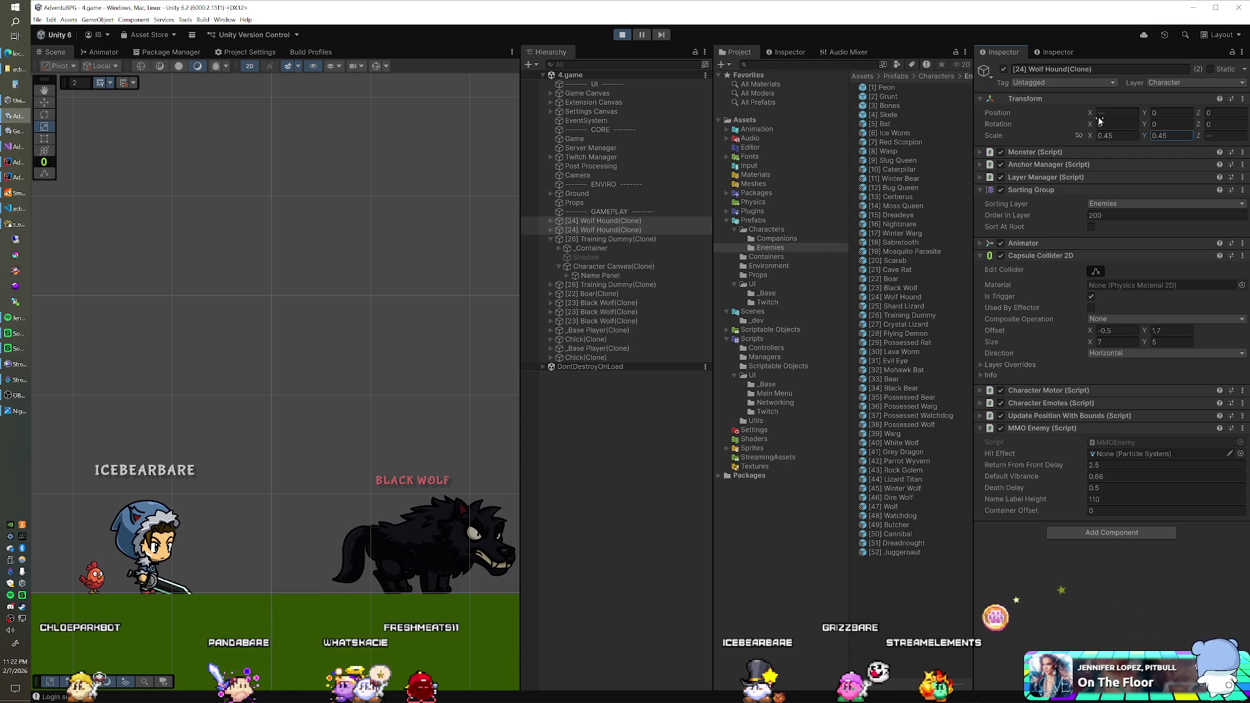
pyautogui.write('.5')
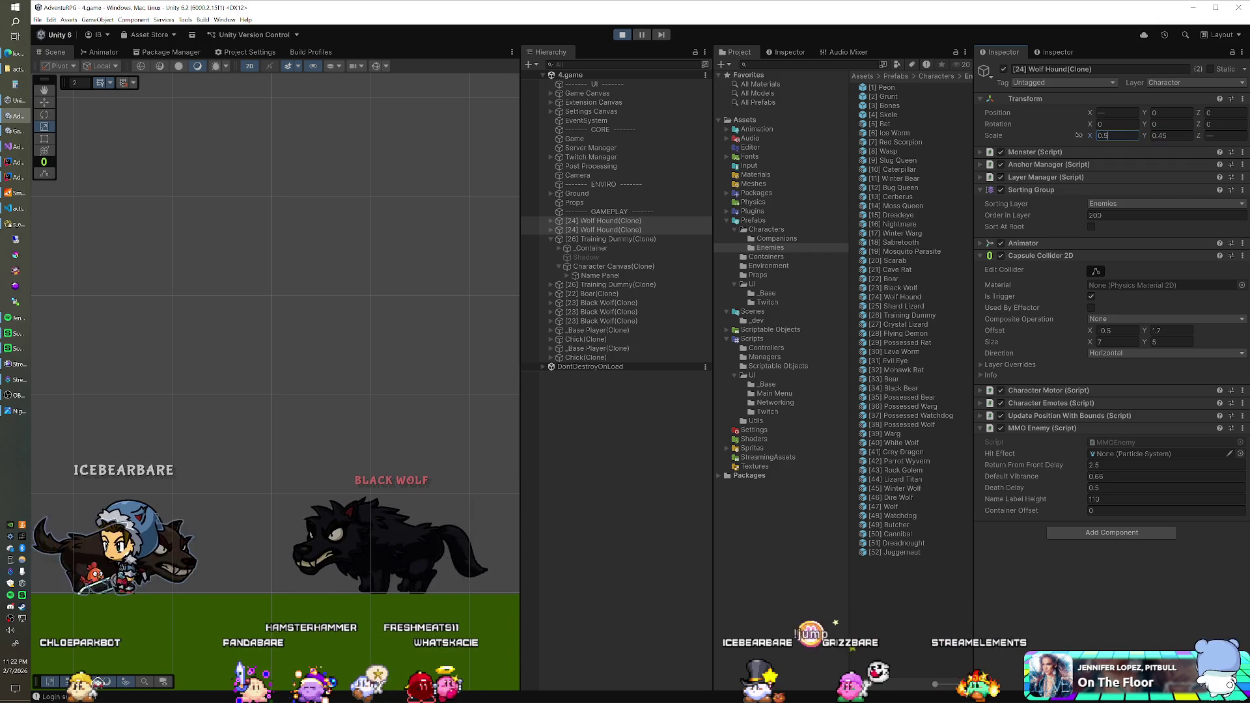
pyautogui.press('Tab')
pyautogui.write('0.5')
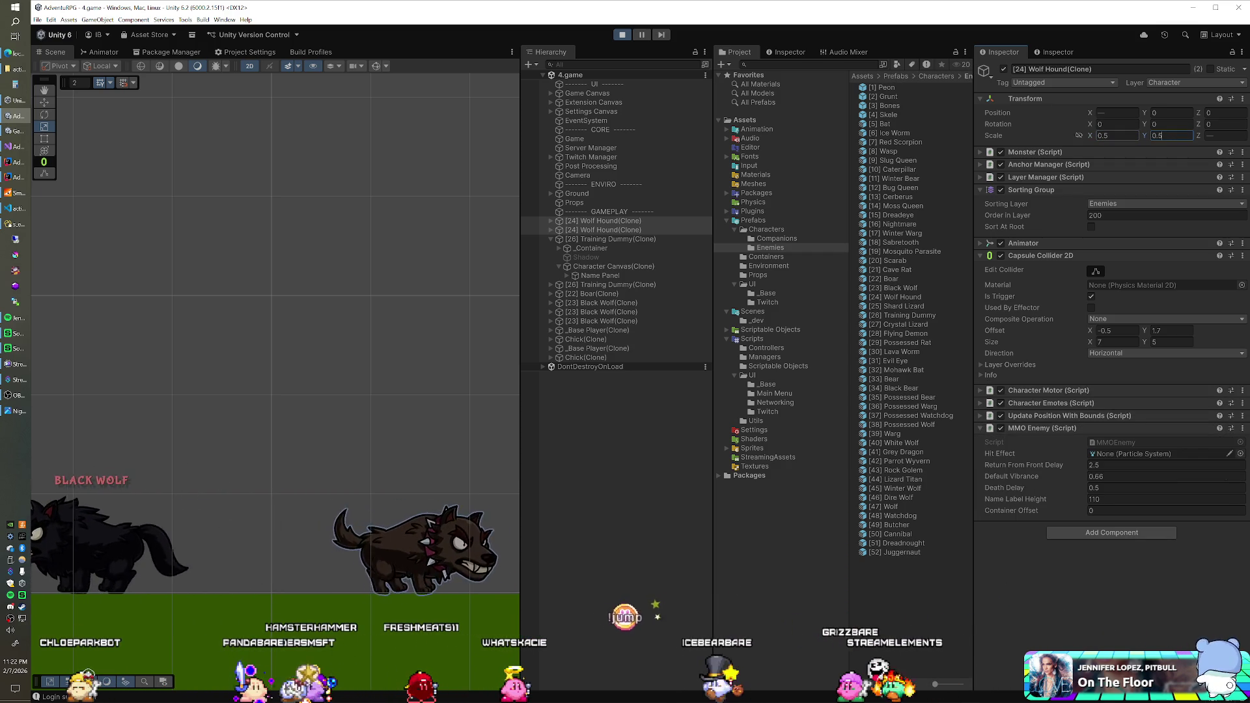
pyautogui.hotkey('shift', 'Tab')
pyautogui.write('0.475')
pyautogui.press('Tab')
pyautogui.write('0.47')
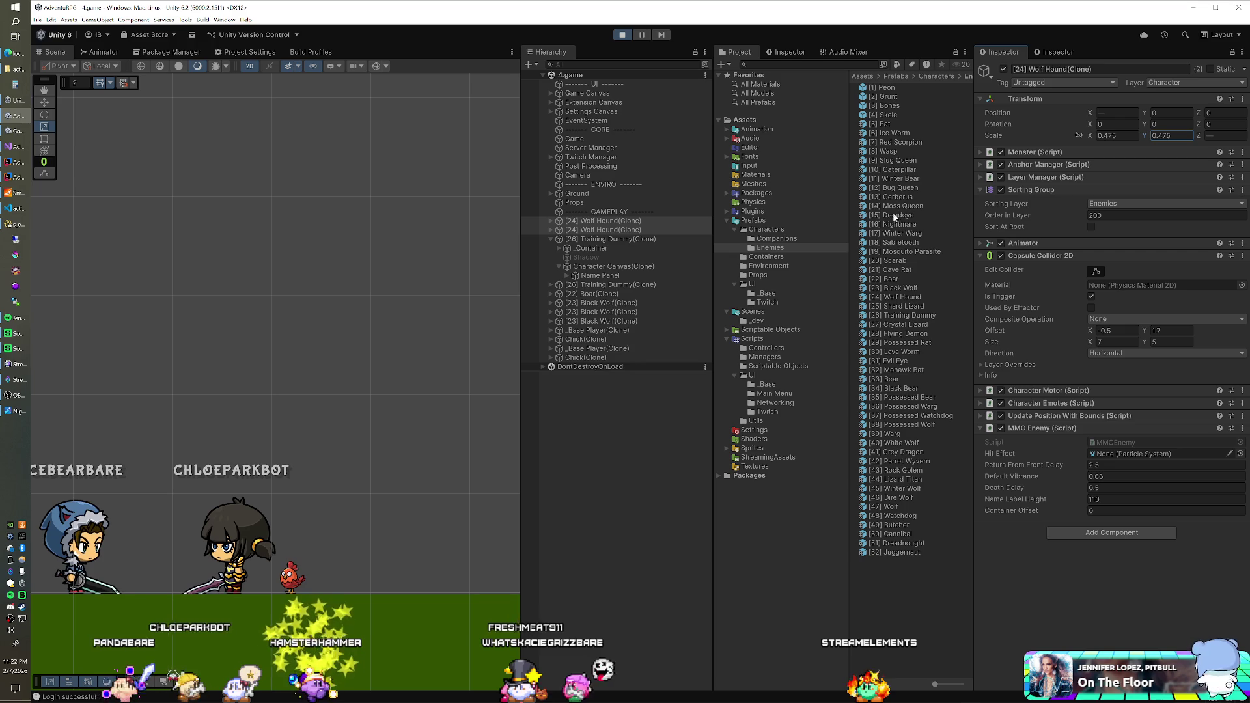
# - Set the Wolf Hound prefab's Transform Scale X and Y to 0.475
pyautogui.click(895, 297)
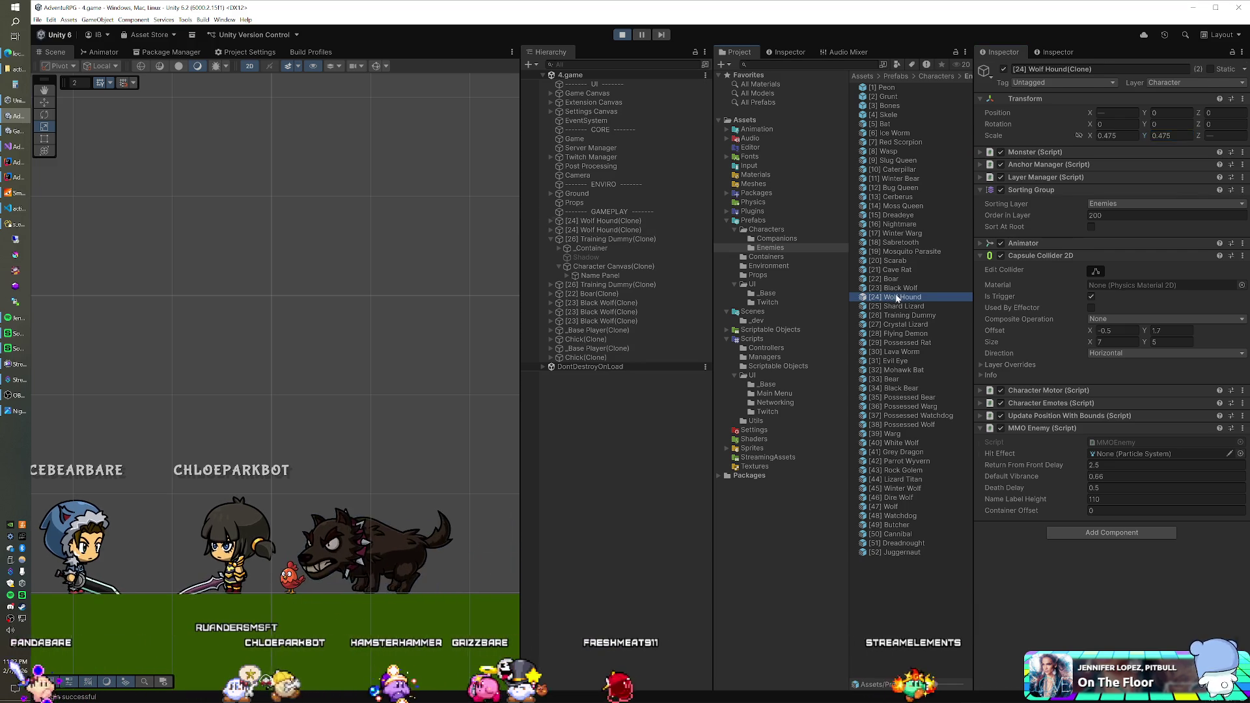
pyautogui.click(1113, 215)
pyautogui.write('0.475')
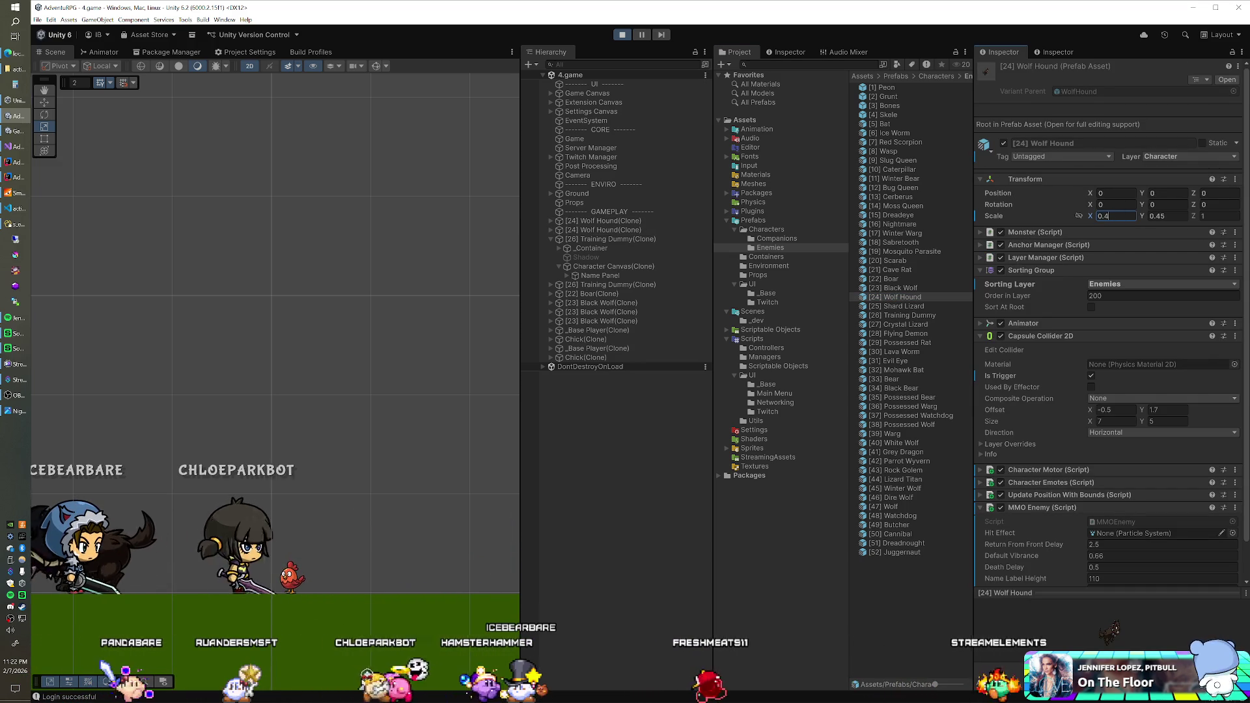
pyautogui.click(1158, 216)
pyautogui.write('0.475')
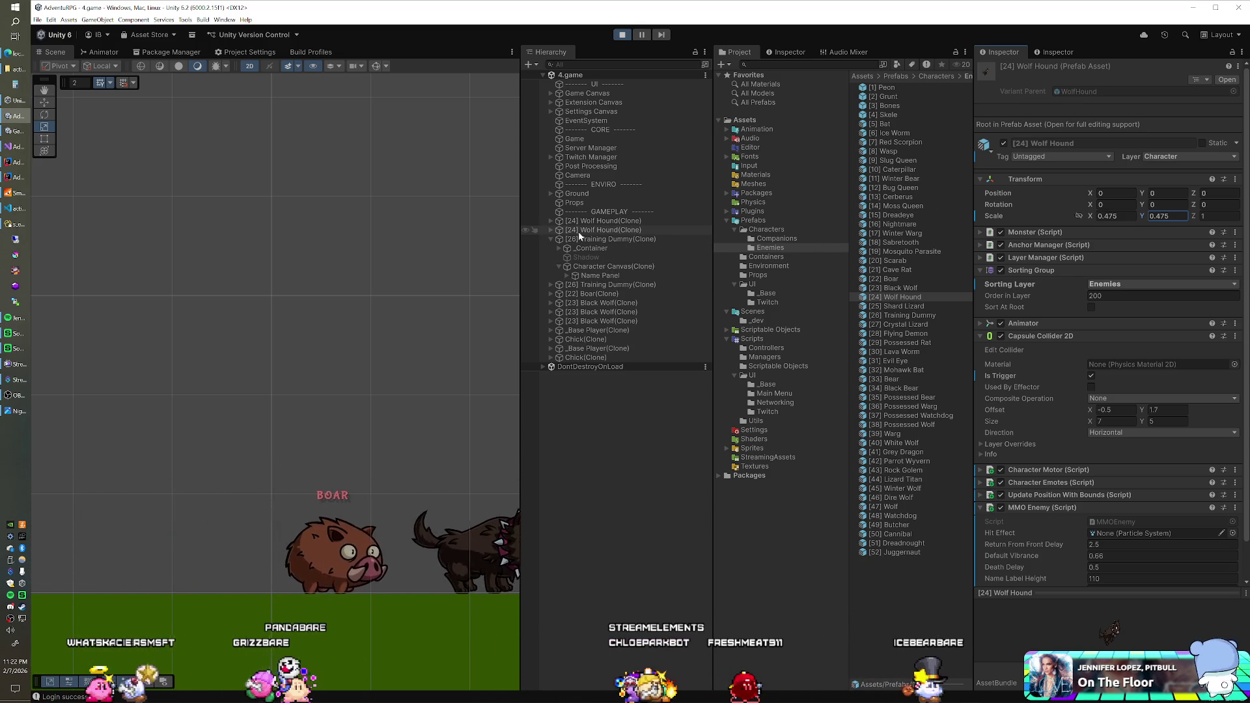
pyautogui.click(550, 230)
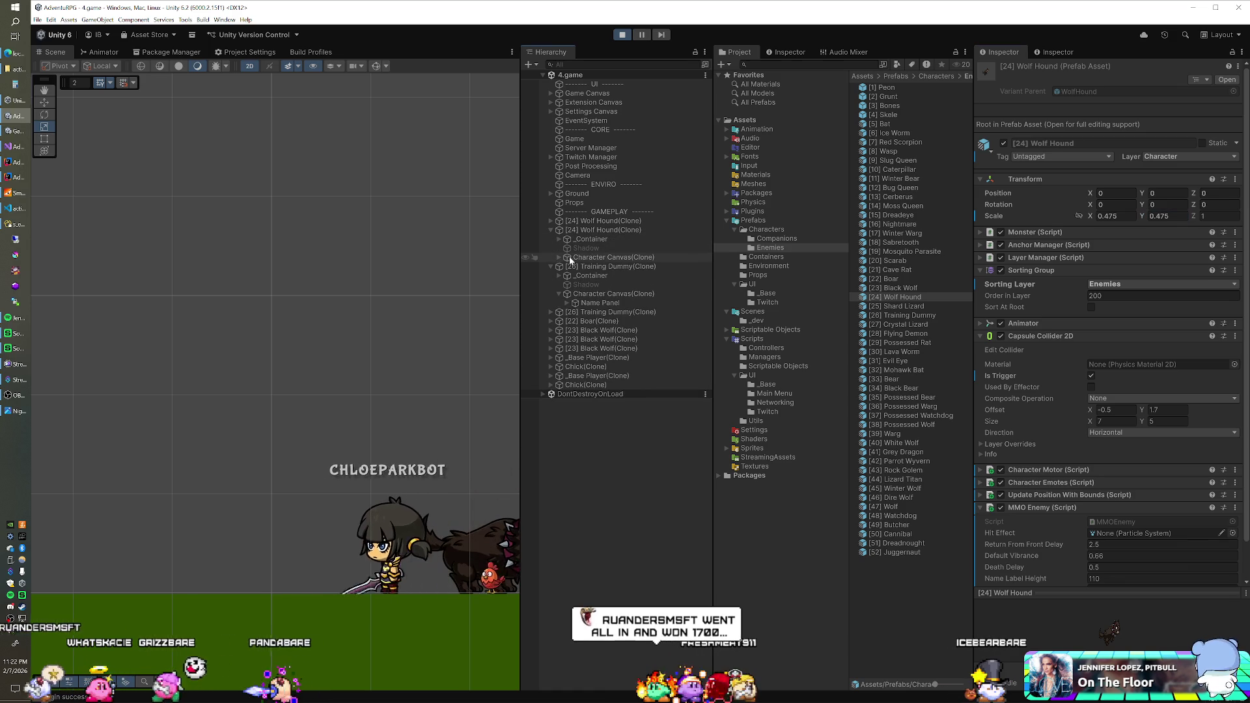
# - Try Pos Y values from 105 down to 95 on the second Wolf Hound's name panel
pyautogui.click(558, 257)
pyautogui.click(592, 266)
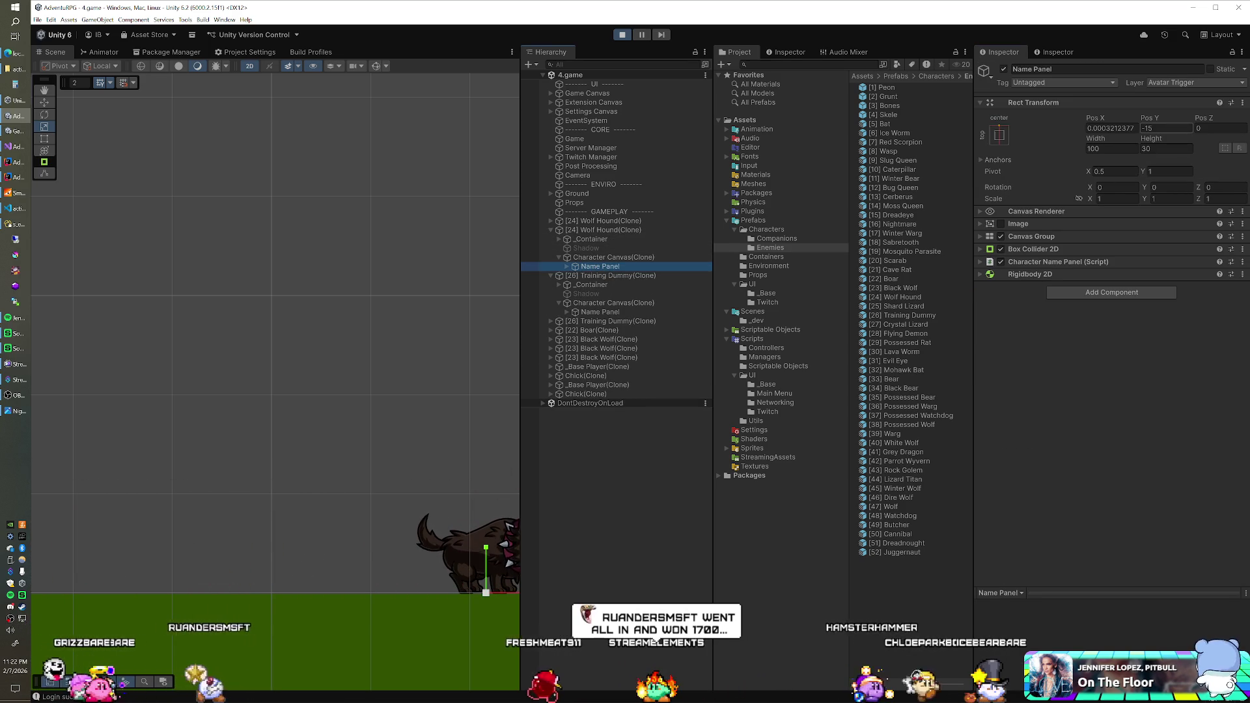
pyautogui.click(1165, 128)
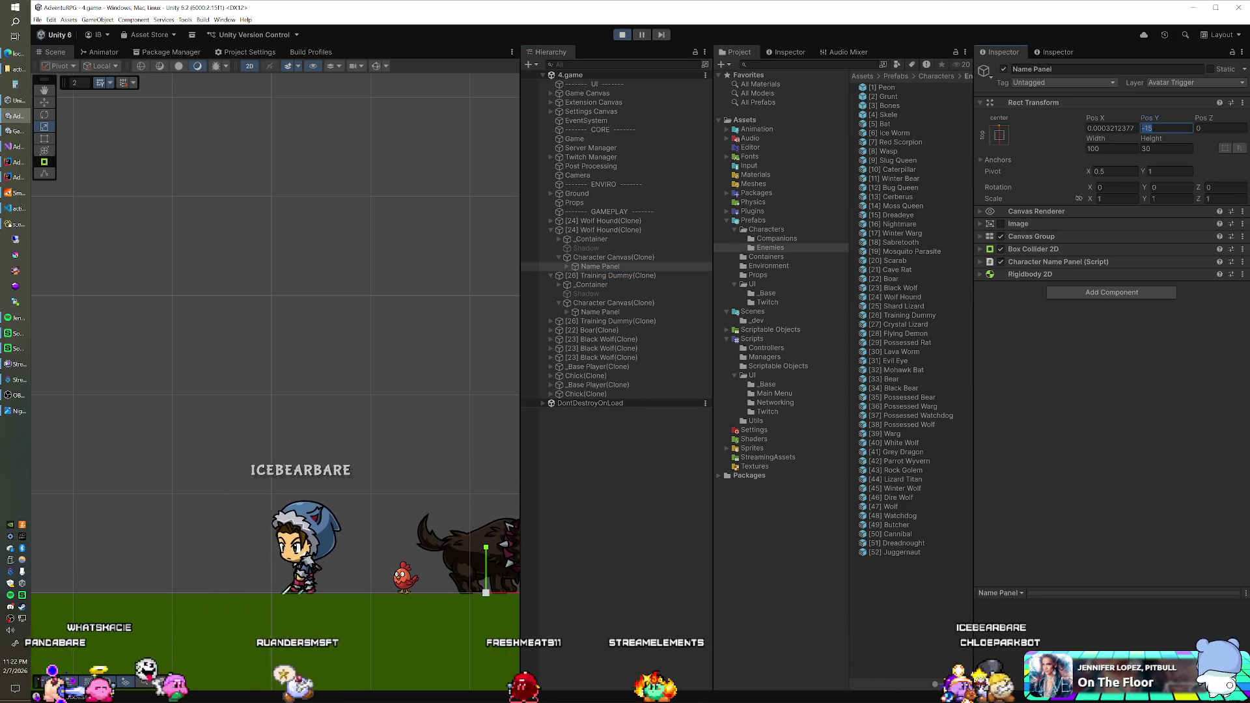
pyautogui.write('105')
pyautogui.press('BackSpace')
pyautogui.write('0')
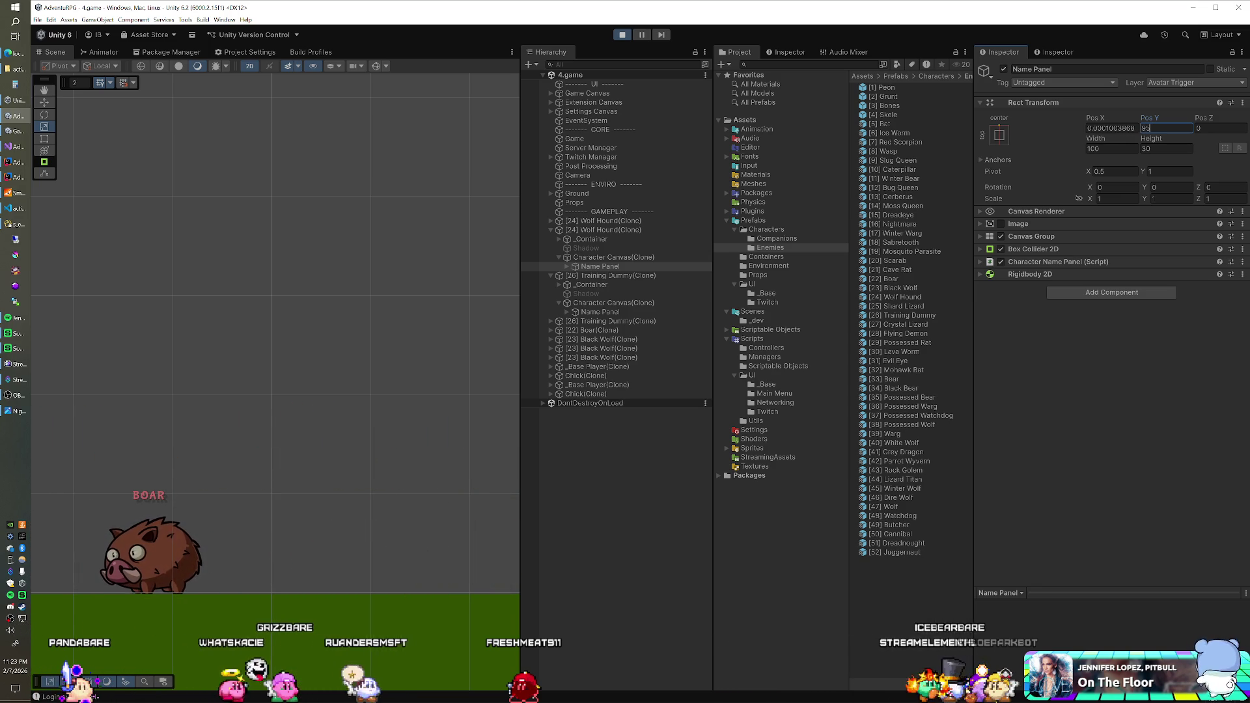
pyautogui.write('.5')
pyautogui.press('BackSpace')
pyautogui.write('5')
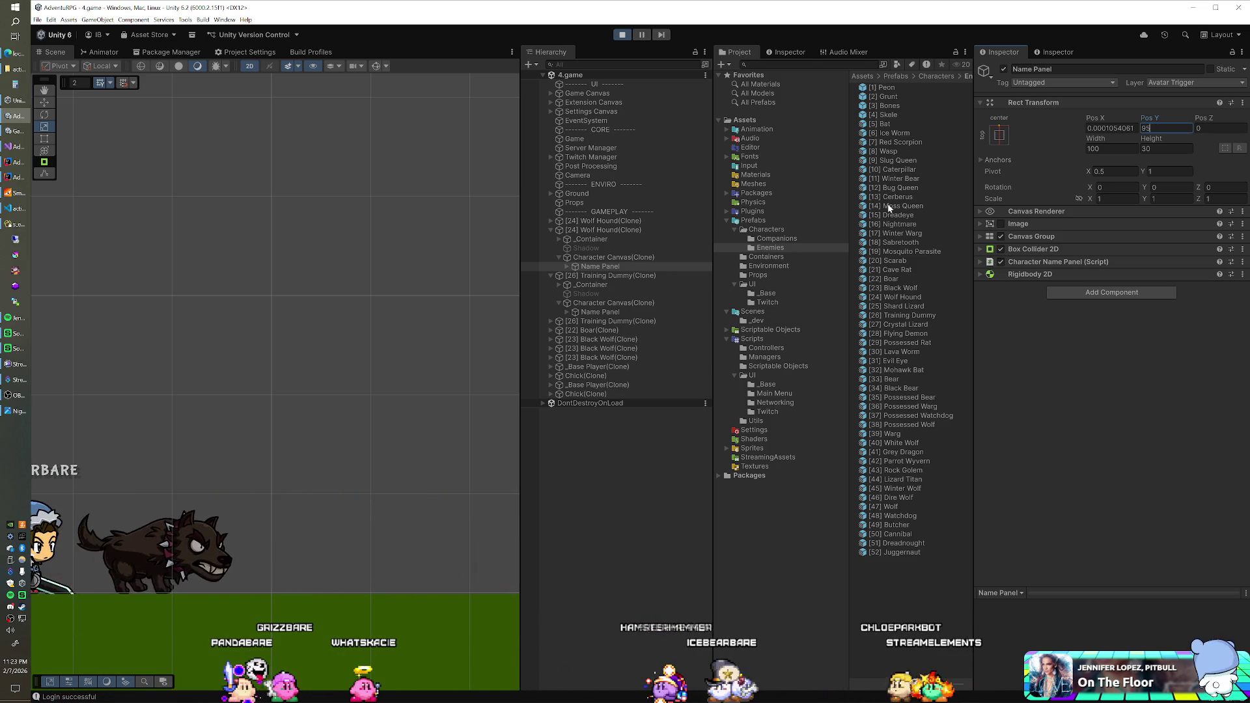
# - Set the Wolf Hound prefab's Name Label Height to 95
pyautogui.click(889, 297)
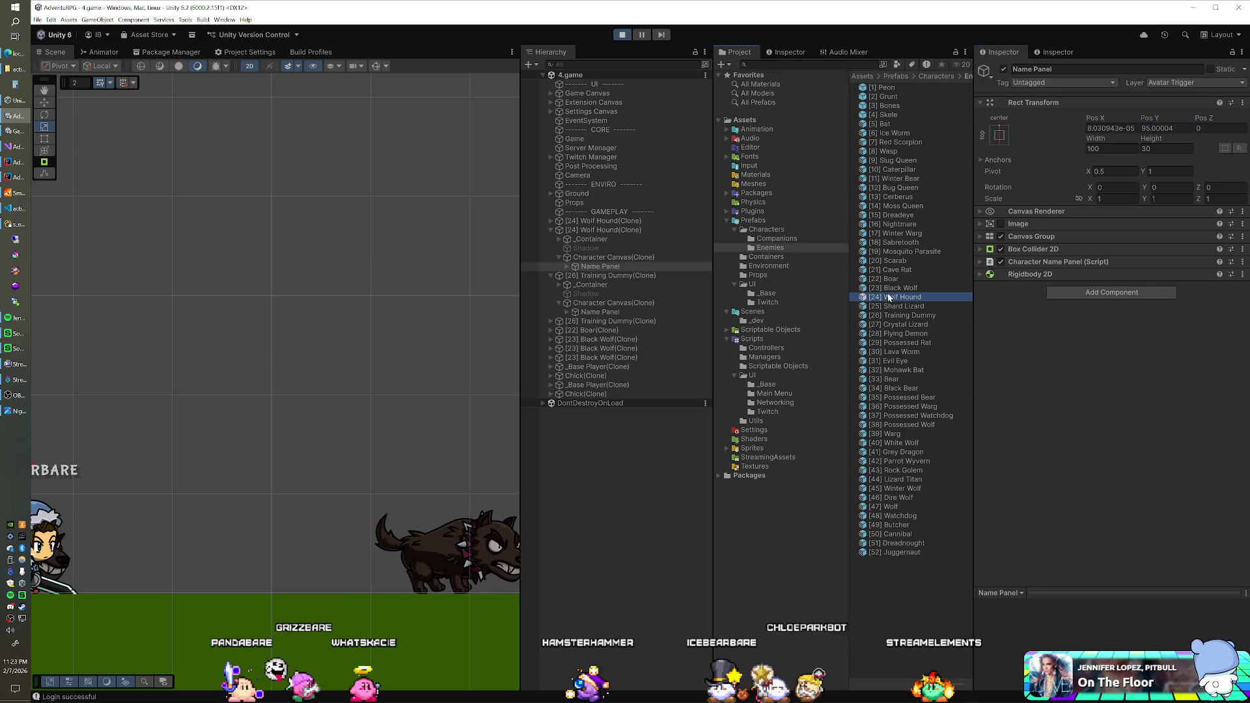
pyautogui.click(1111, 539)
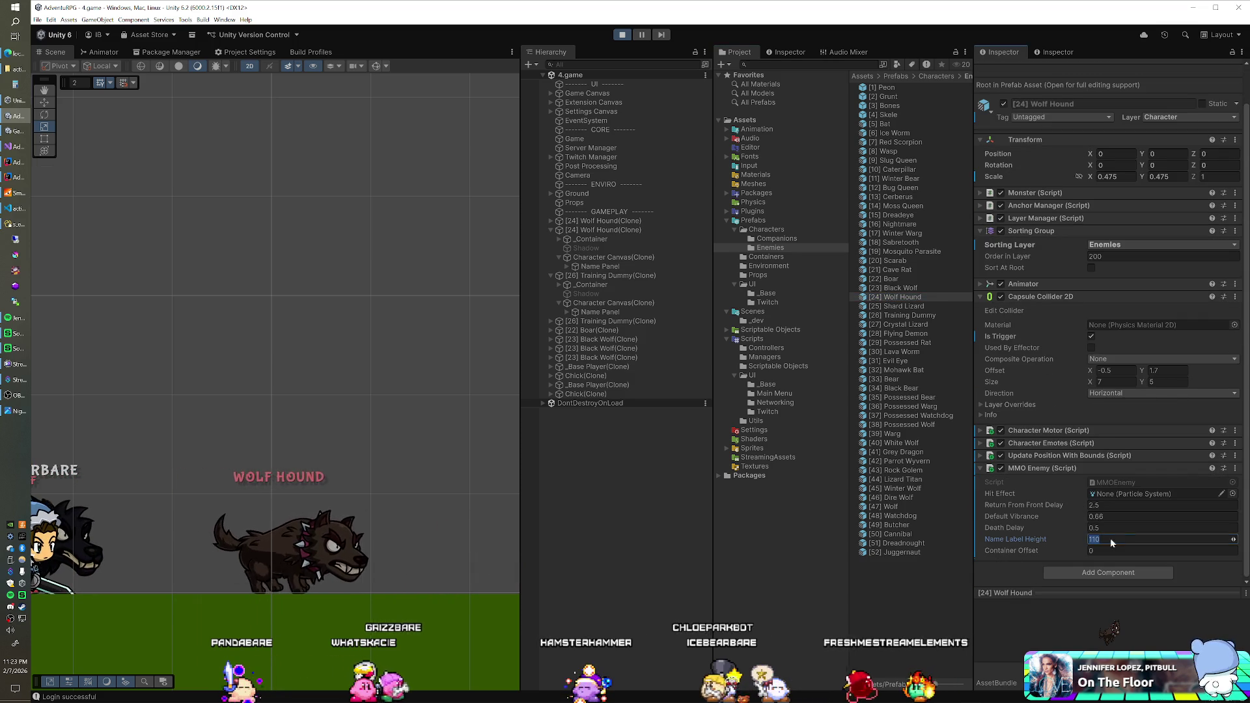
pyautogui.write('95')
pyautogui.press('Return')
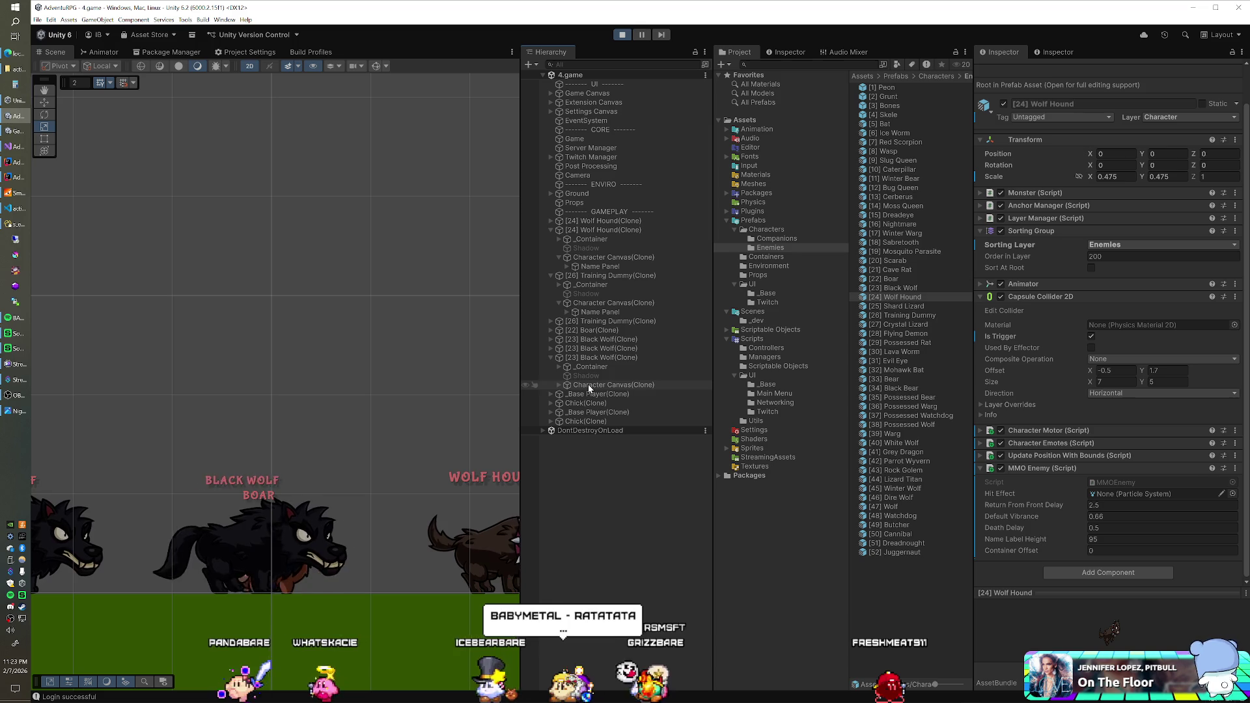
# - Inspect the Black Wolf's canvas and name panel position in the Hierarchy
pyautogui.click(587, 384)
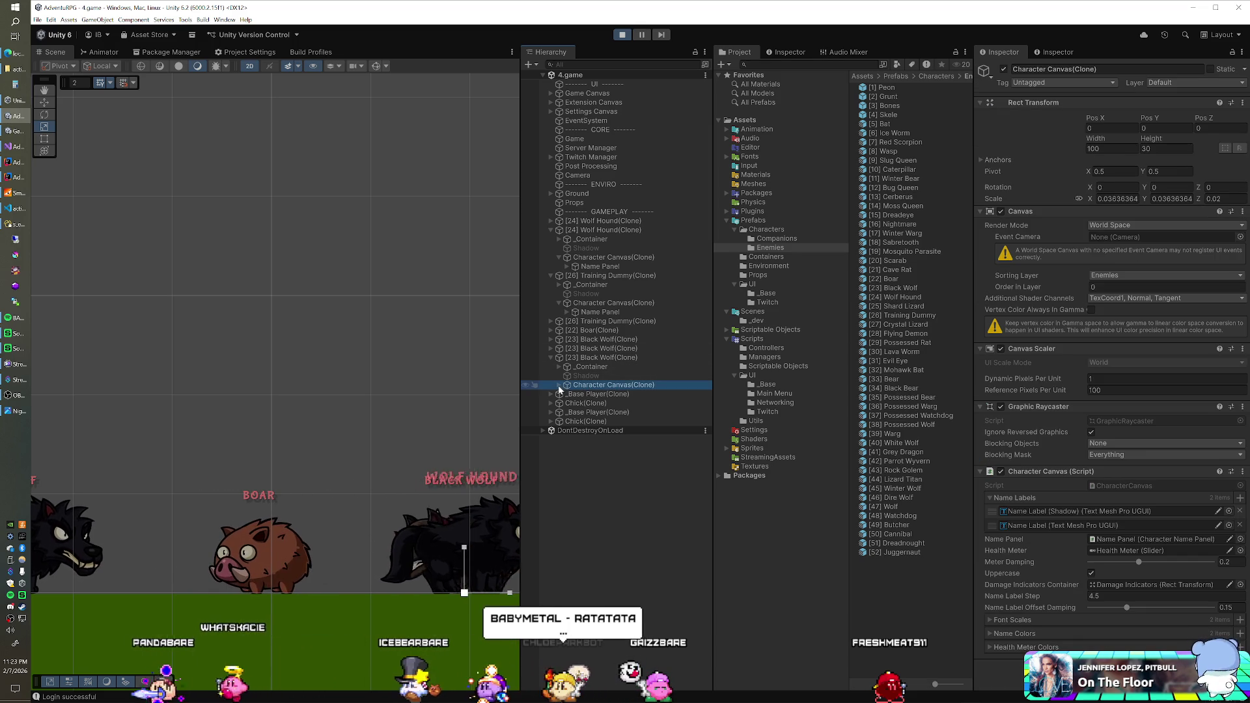
pyautogui.click(591, 266)
pyautogui.click(589, 257)
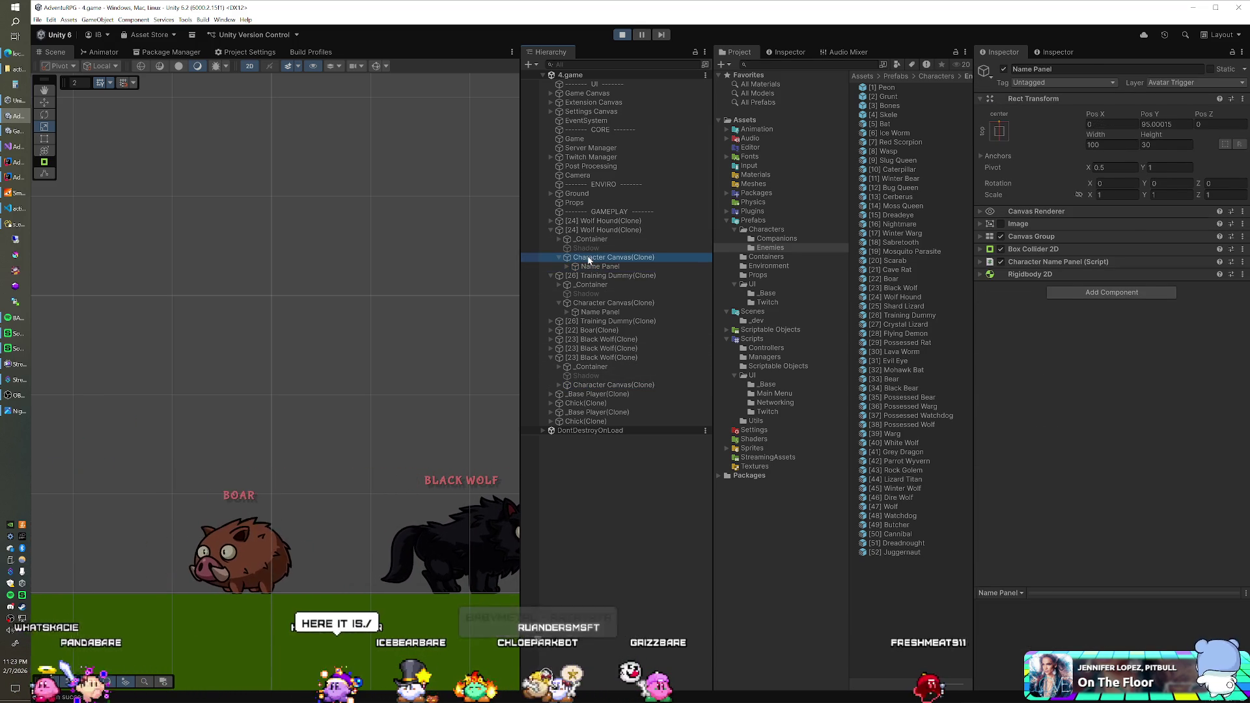
pyautogui.click(559, 384)
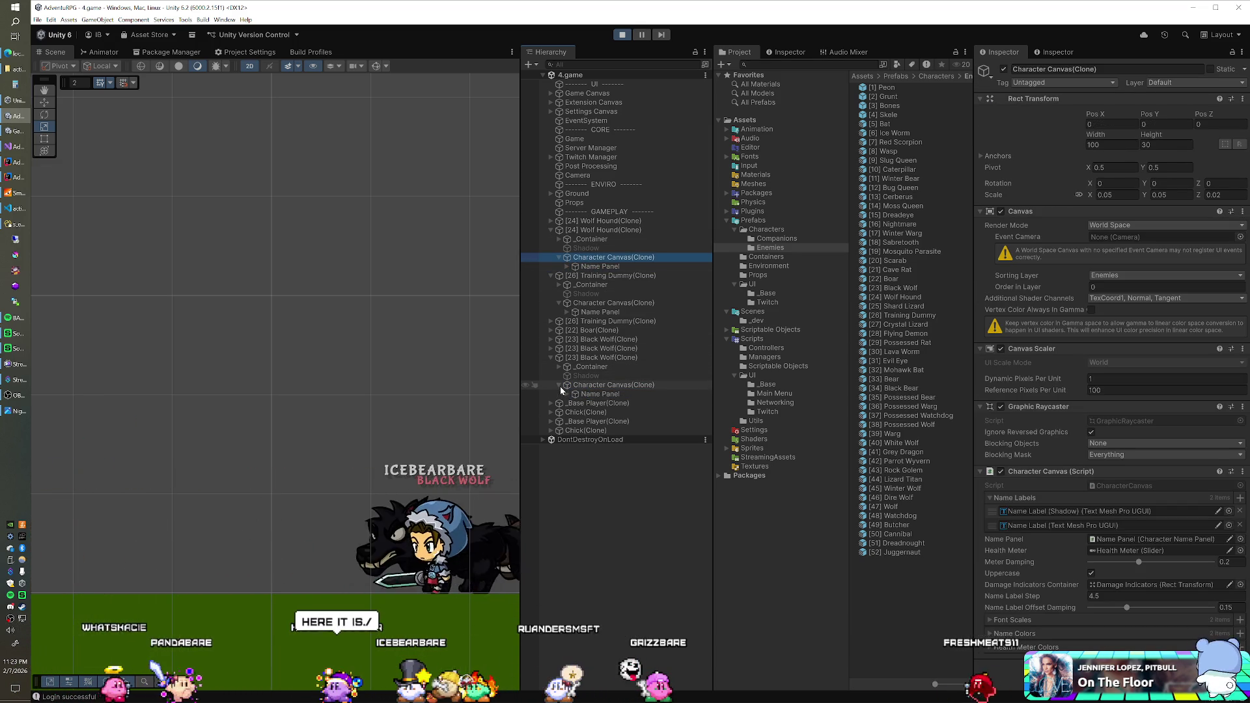
pyautogui.click(580, 393)
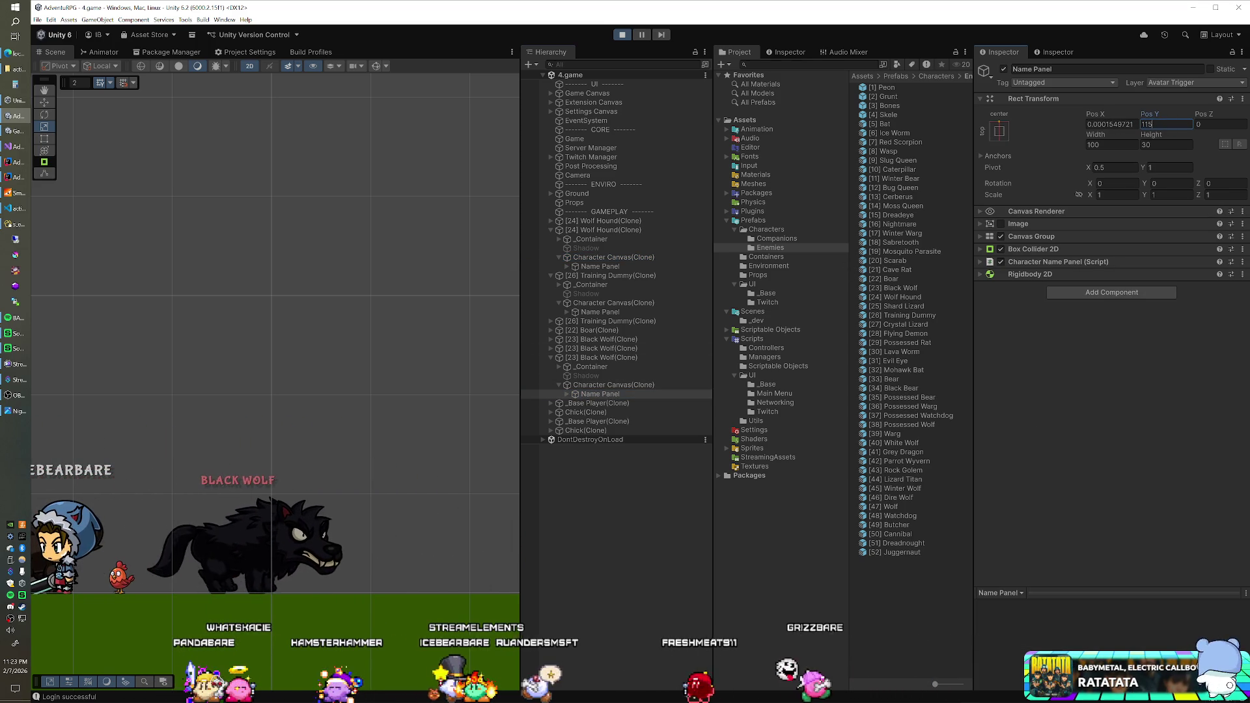
# - Set the Black Wolf prefab's Name Label Height to 115
pyautogui.click(897, 288)
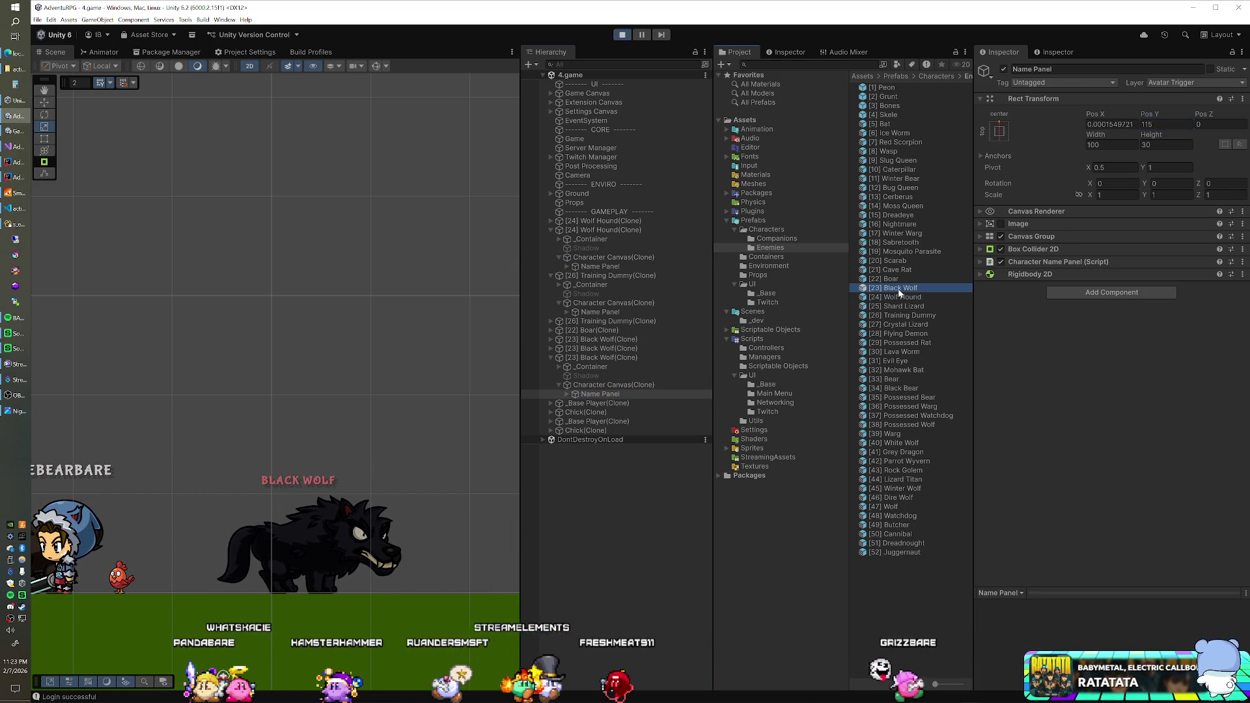
pyautogui.scroll(-2, 1128, 447)
pyautogui.click(1119, 539)
pyautogui.write('115')
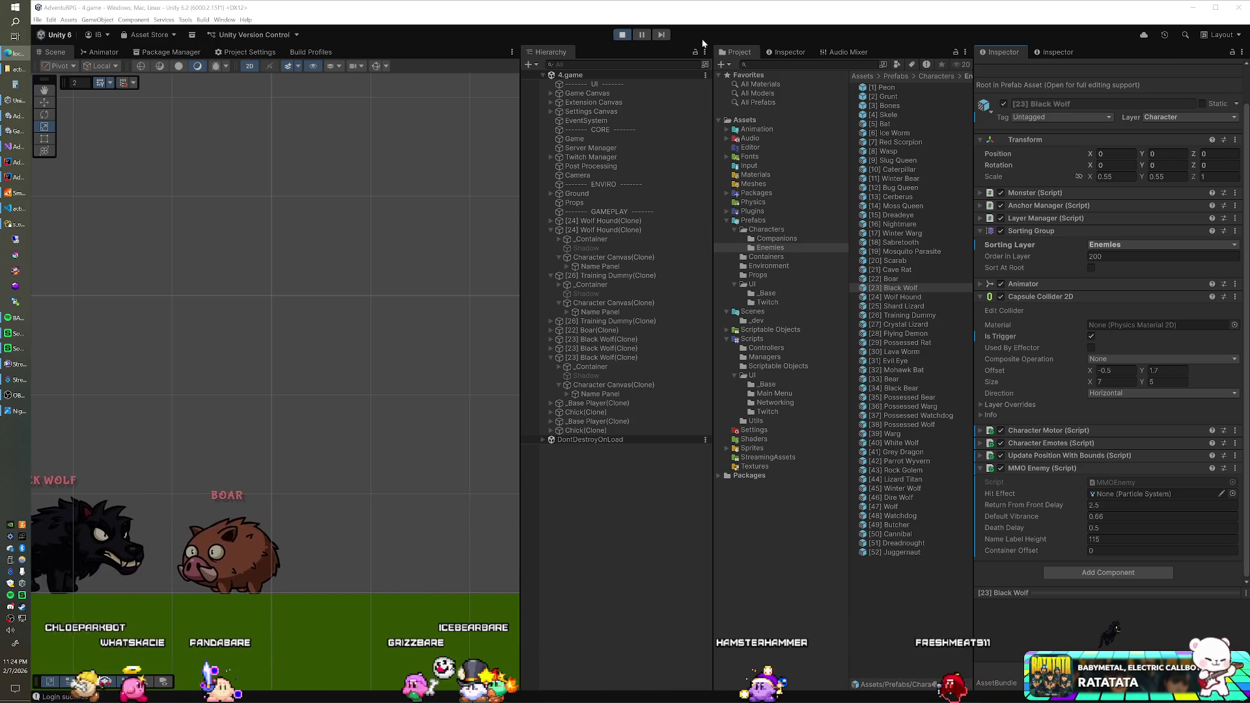
pyautogui.click(5, 222)
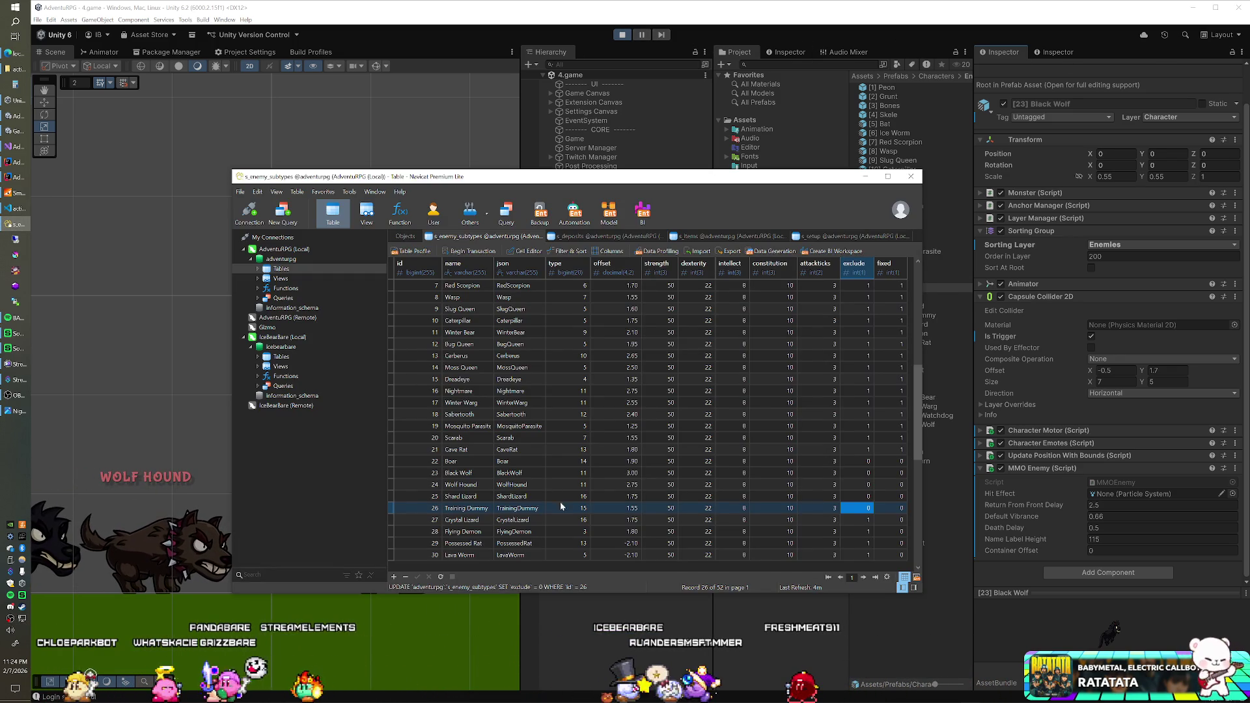
# - Set the Training Dummy's offset to 1.35 and the Wolf Hound's to 2.66
pyautogui.click(628, 508)
pyautogui.click(629, 508)
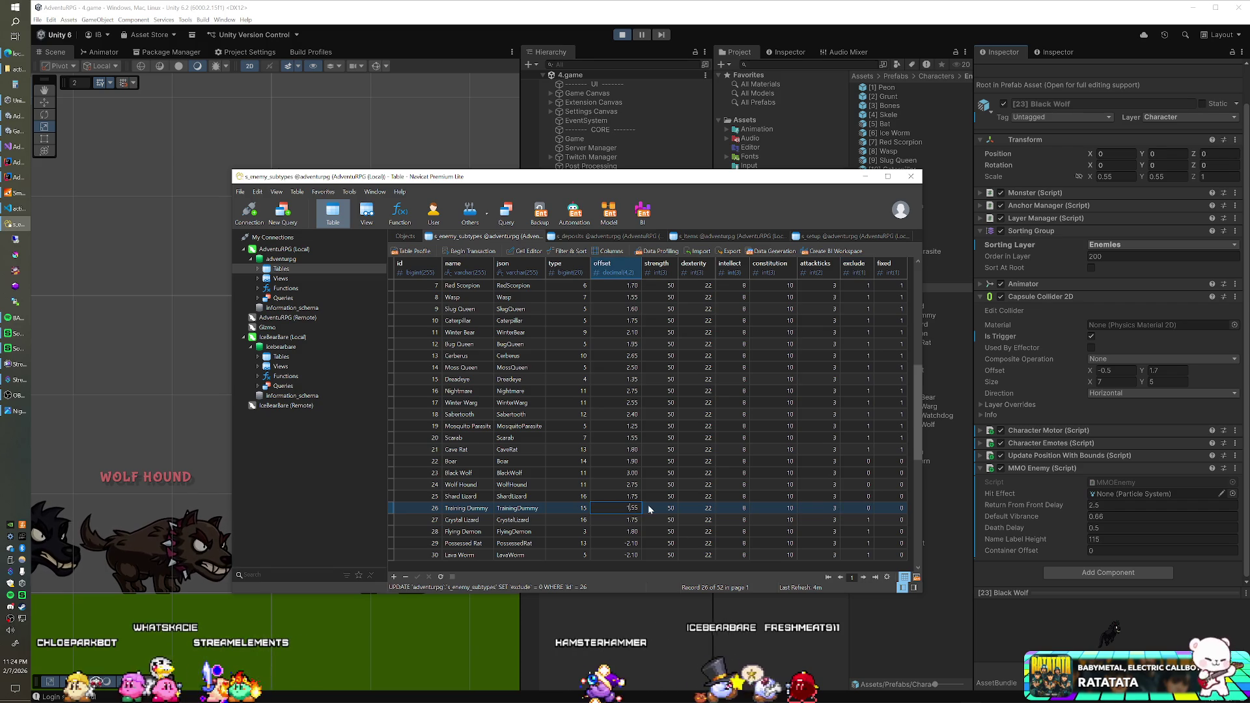
pyautogui.press('Delete')
pyautogui.write('3')
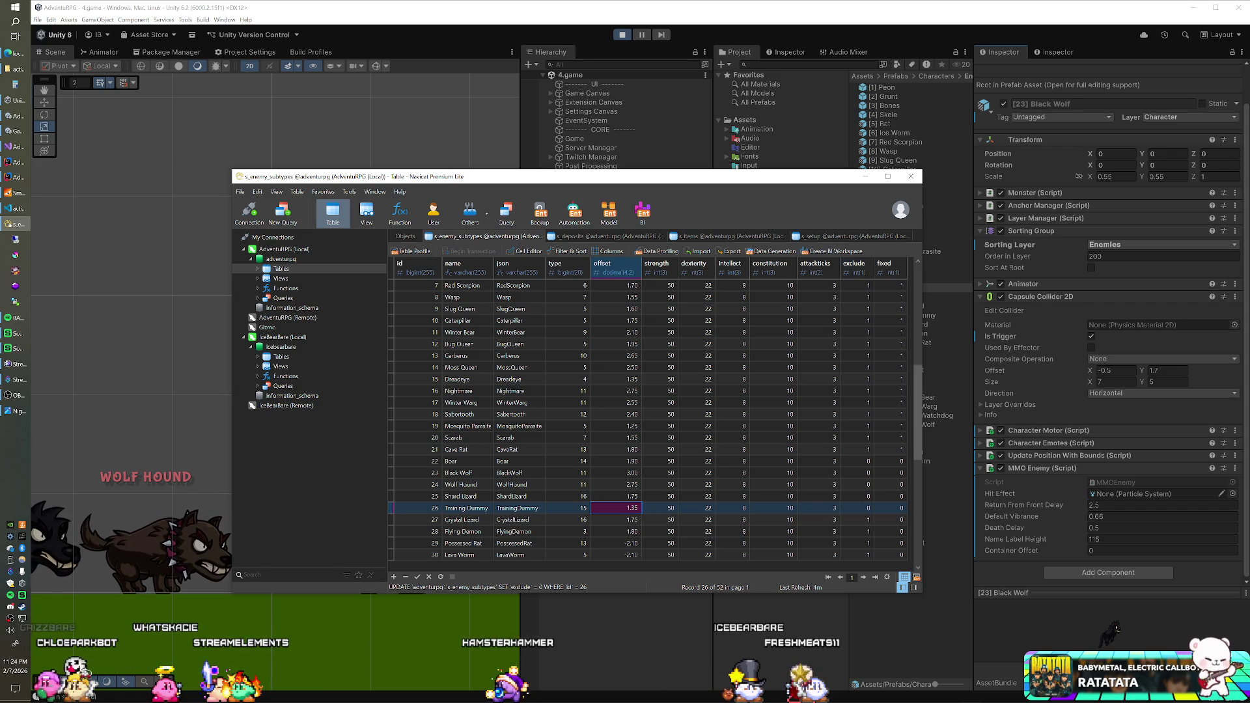
pyautogui.hotkey('alt', 'Tab')
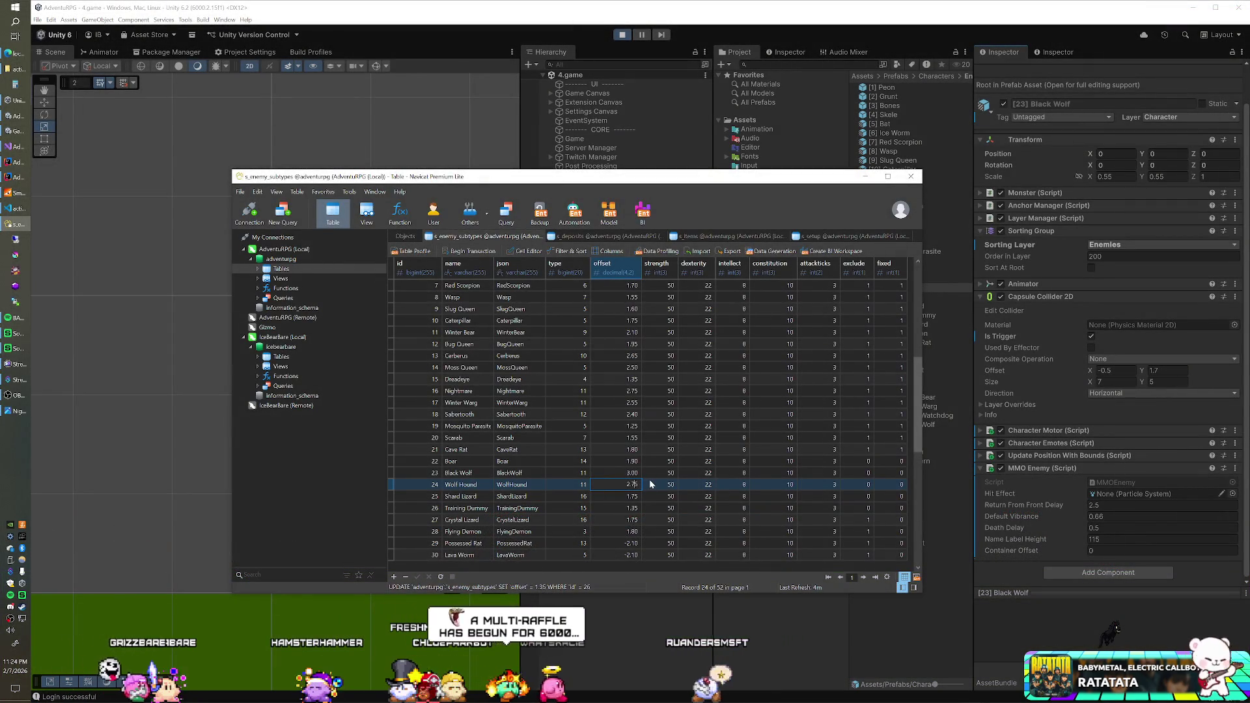
pyautogui.write('2.66')
pyautogui.press('Return')
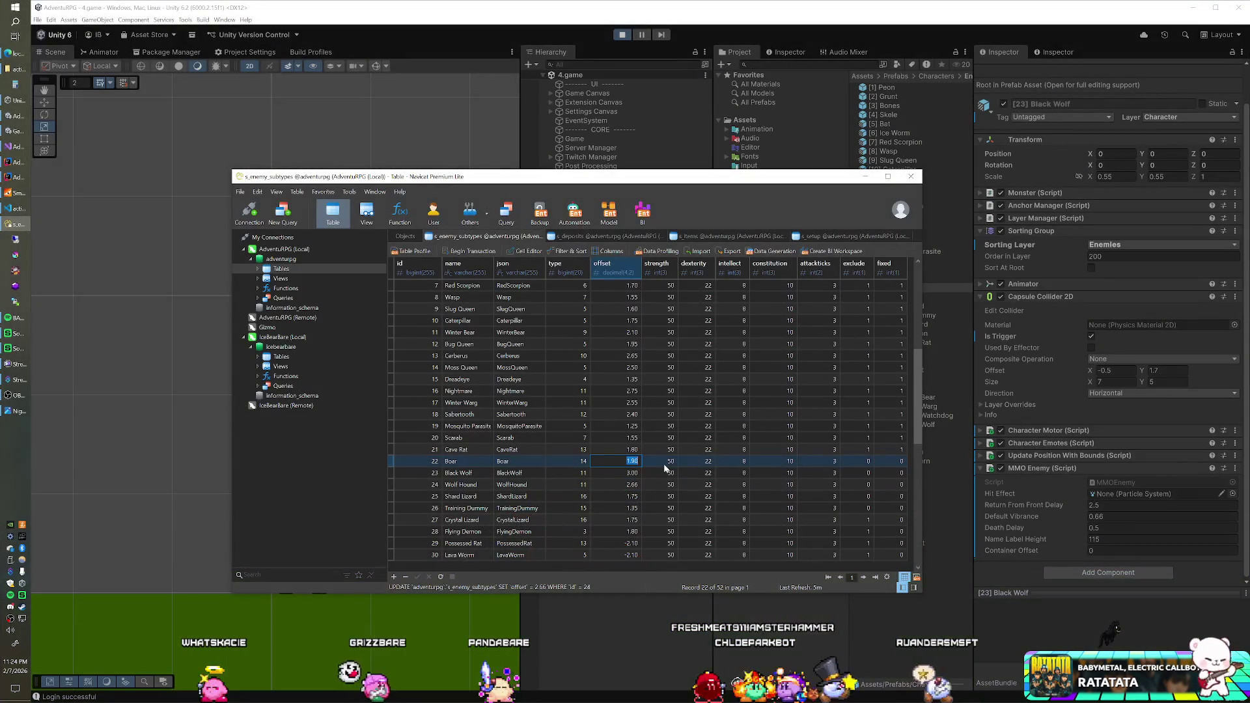
# - Set the Boar's offset to 1.66 and the Black Wolf's to 2.85
pyautogui.write('.66')
pyautogui.press('Return')
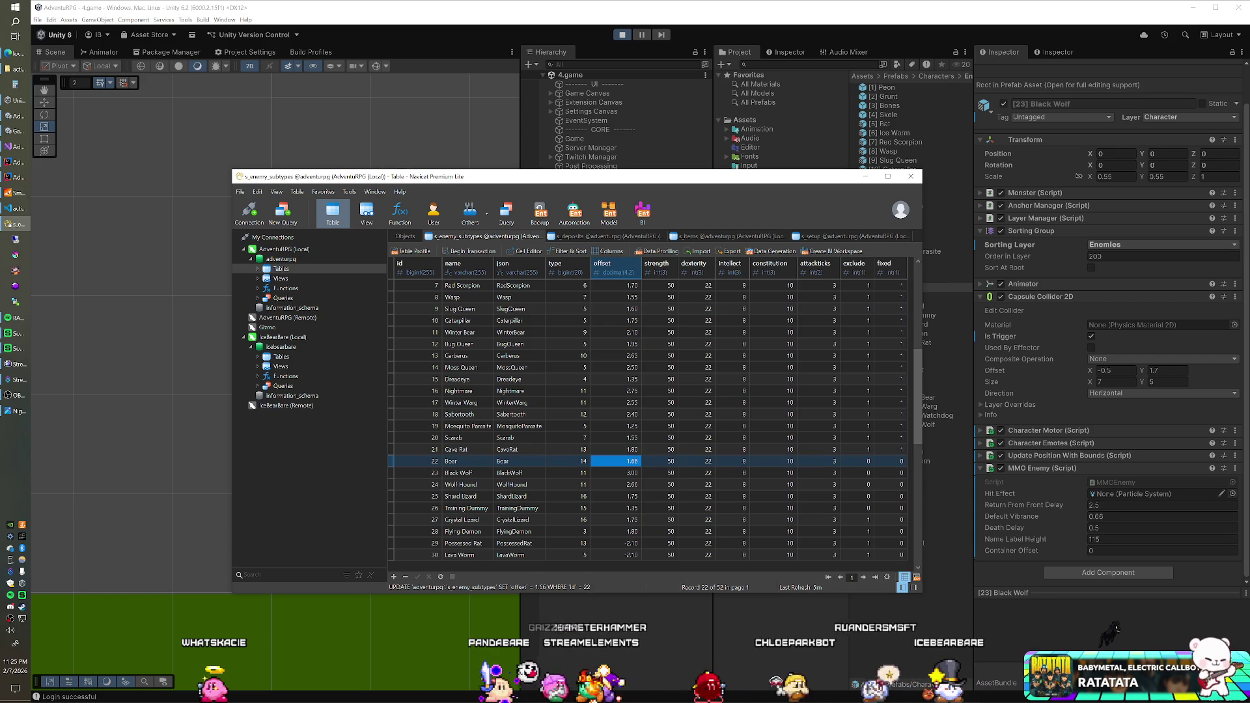
pyautogui.hotkey('alt', 'Tab')
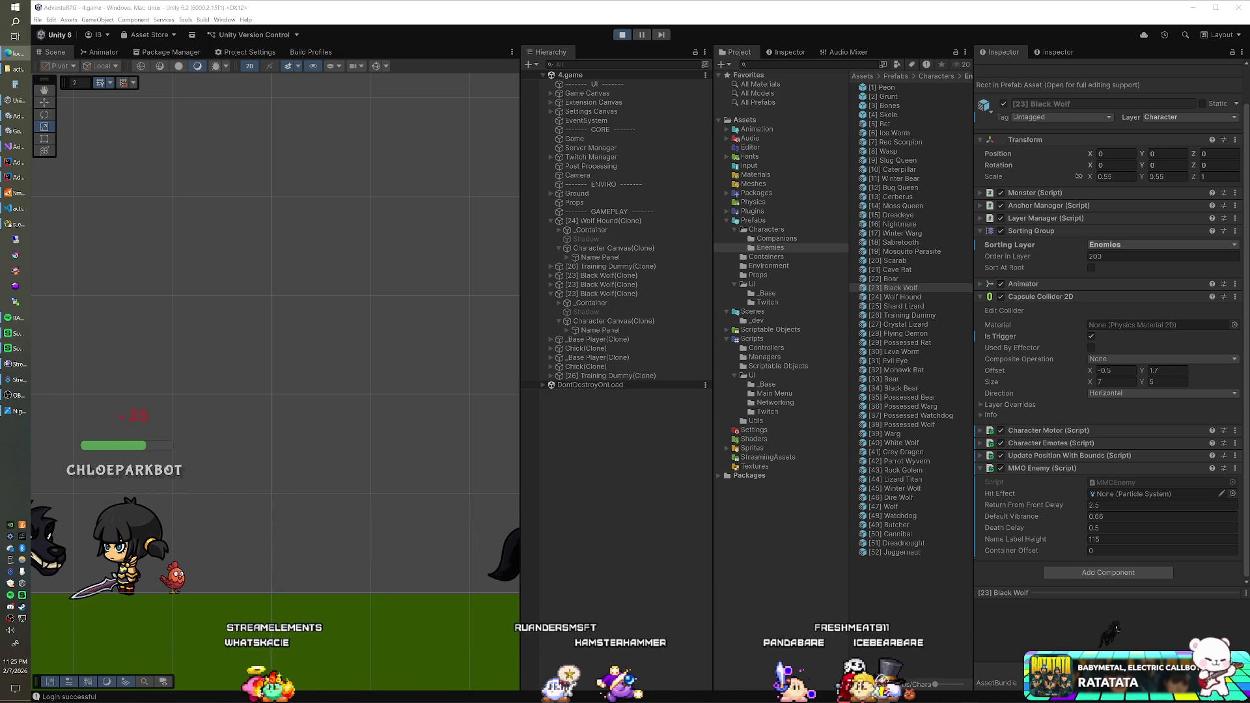
pyautogui.click(16, 225)
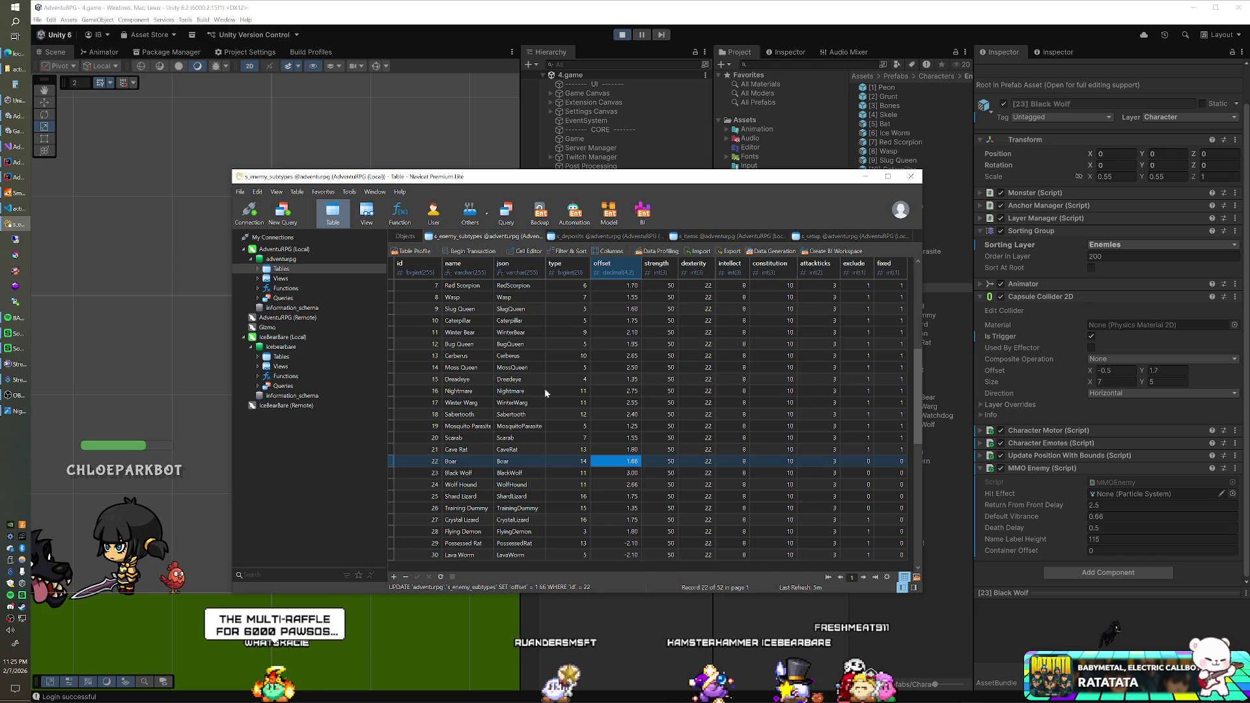
pyautogui.doubleClick(625, 472)
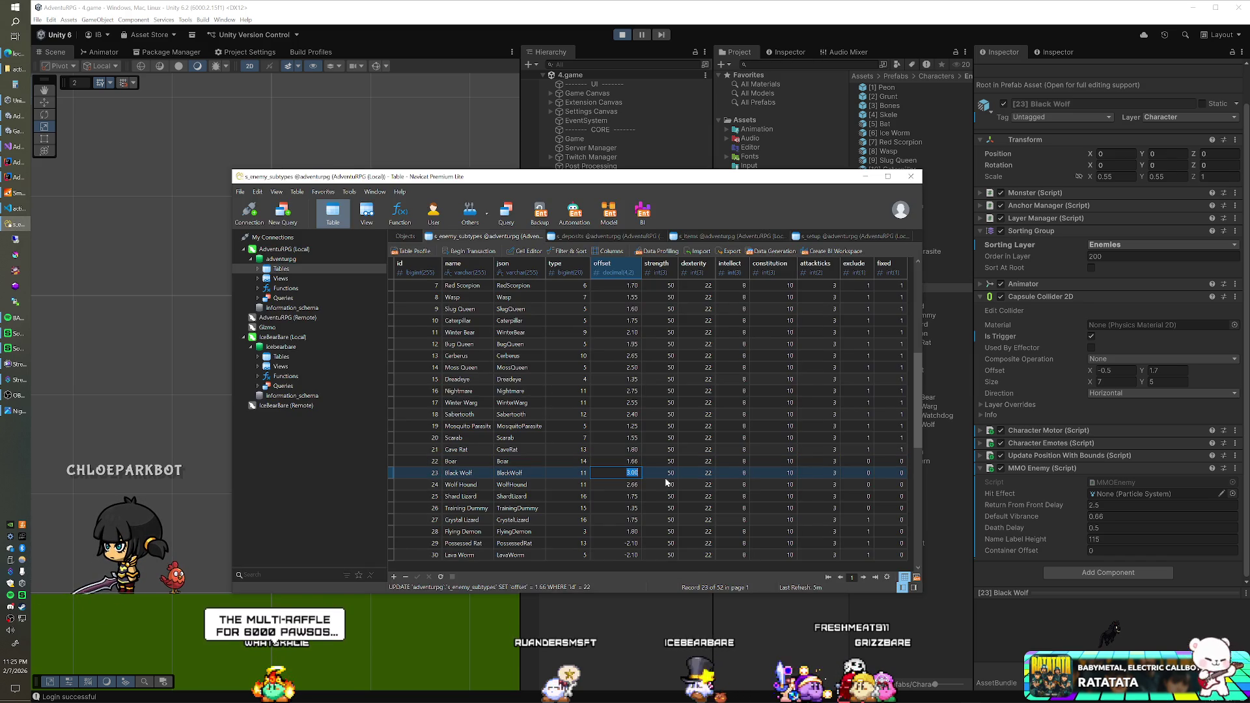
pyautogui.write('2.85')
pyautogui.press('Return')
pyautogui.click(16, 131)
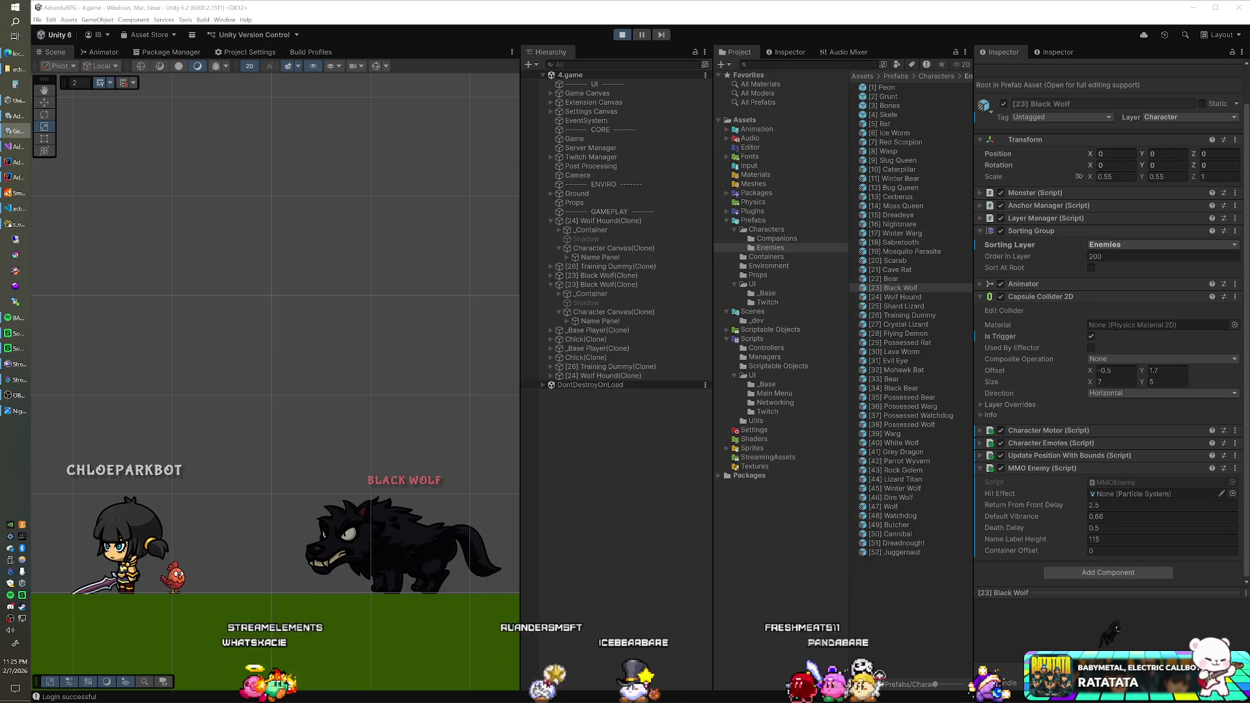
# - Stop Play mode, shut down and relaunch SmartFoxServer, then run the game again in Unity
pyautogui.click(21, 195)
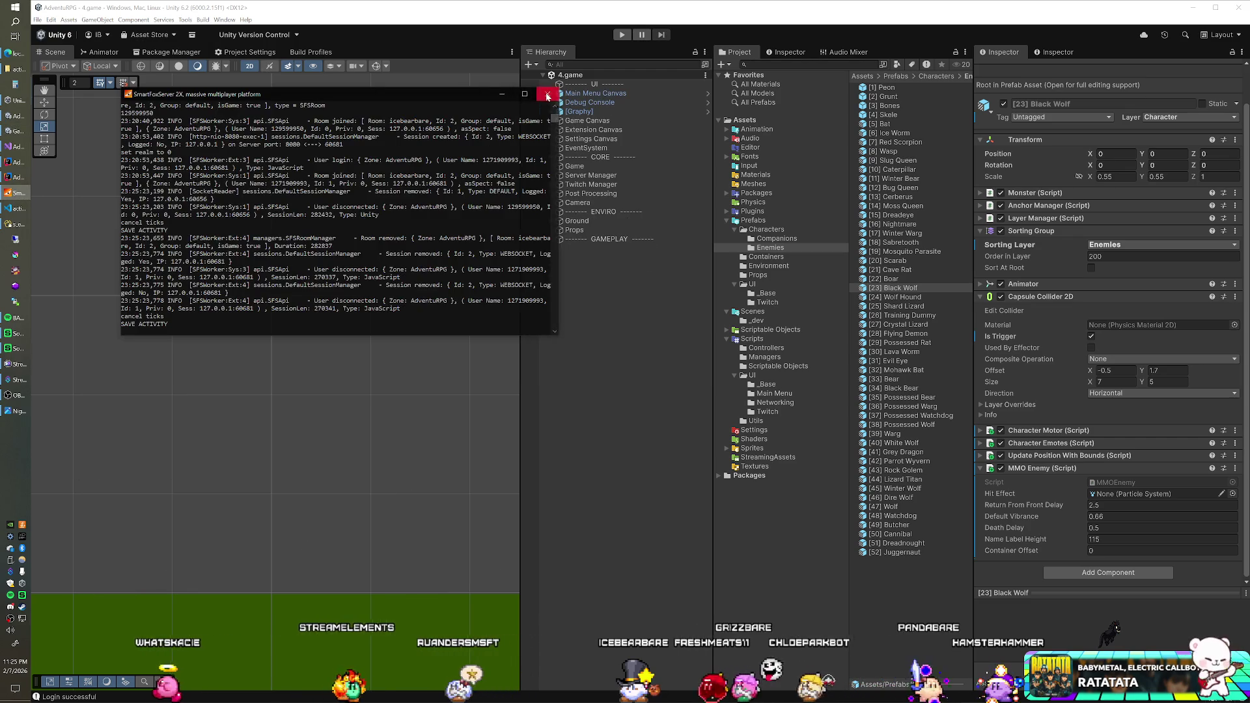
pyautogui.click(11, 194)
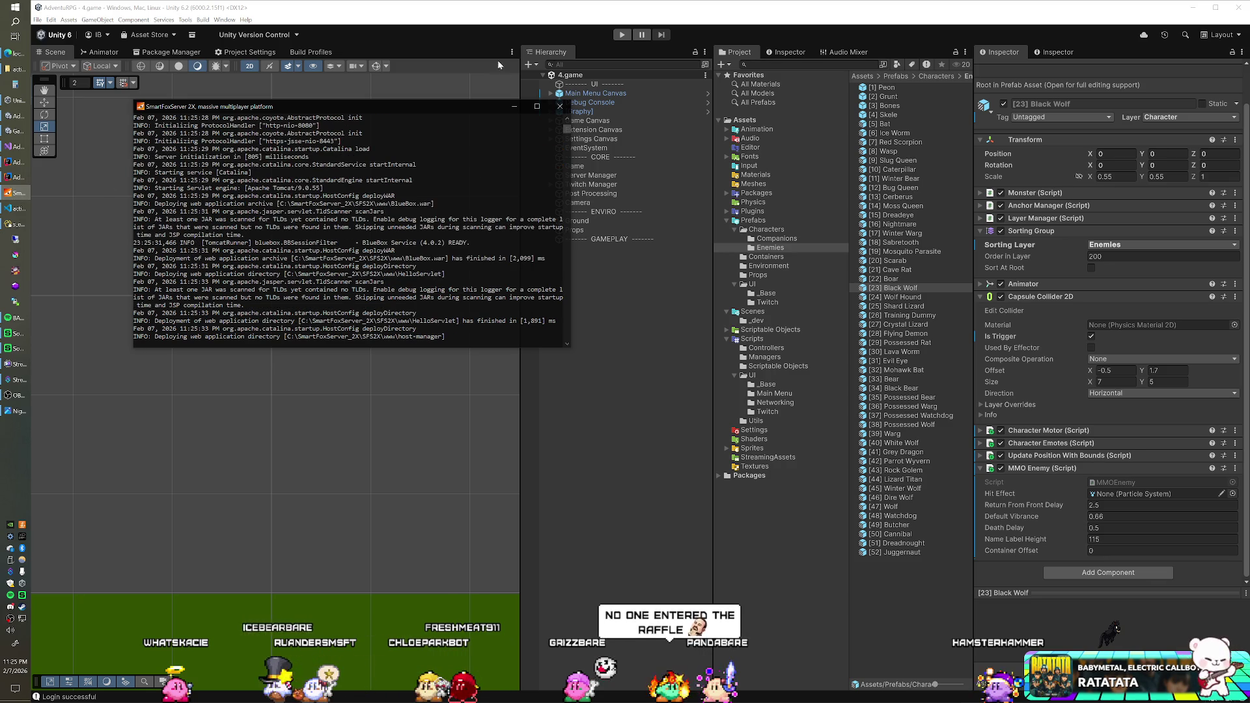
pyautogui.click(523, 16)
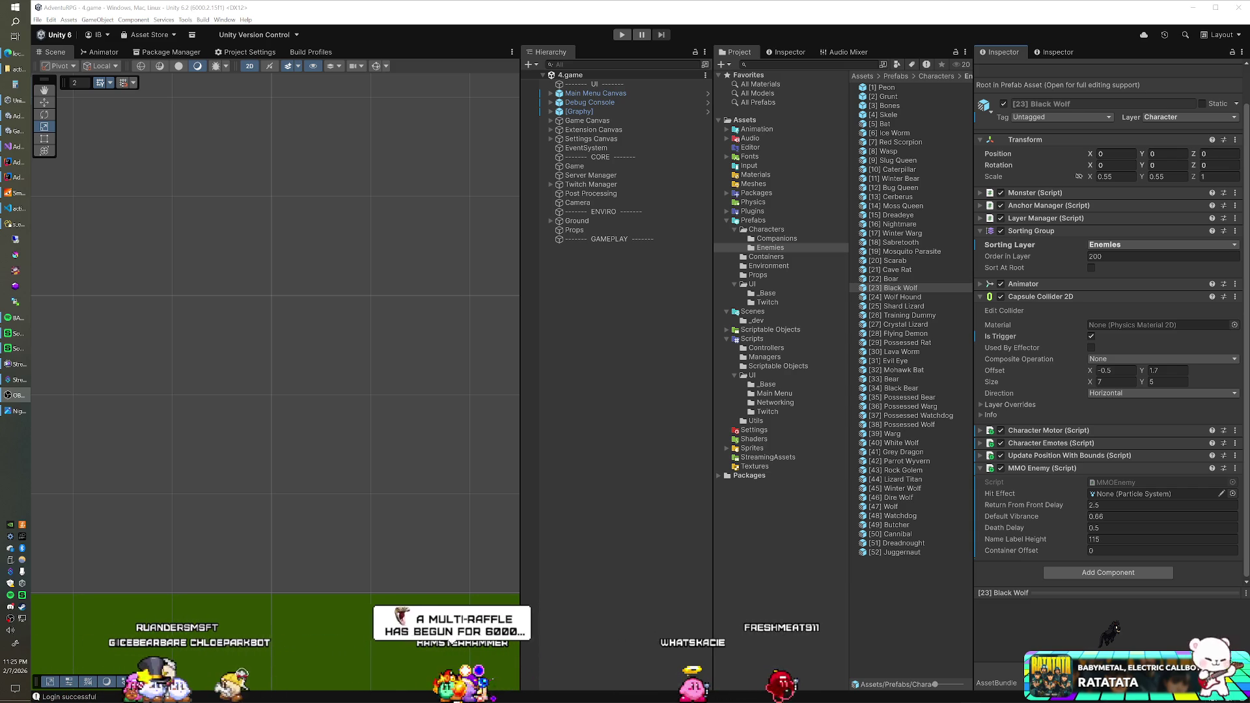
pyautogui.click(622, 35)
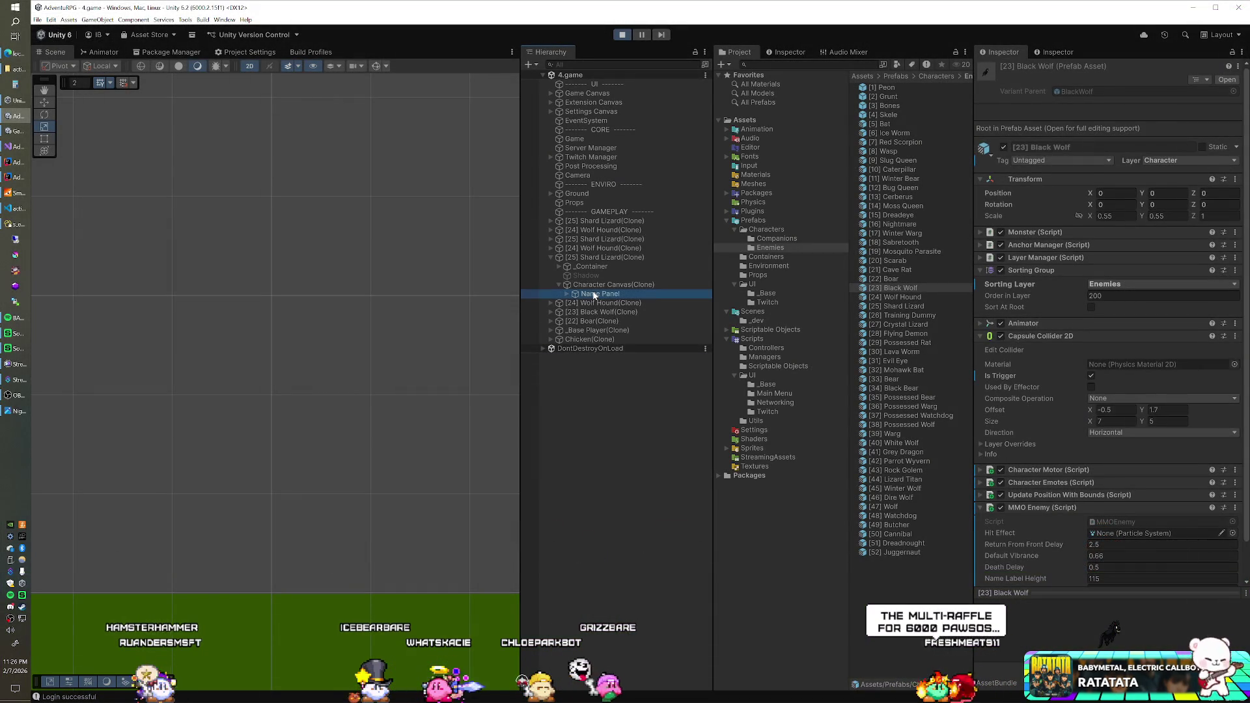
# - Test a Shard Lizard name panel Pos Y, then set the Shard Lizard prefab's Name Label Height to 75
pyautogui.click(599, 294)
pyautogui.click(1165, 128)
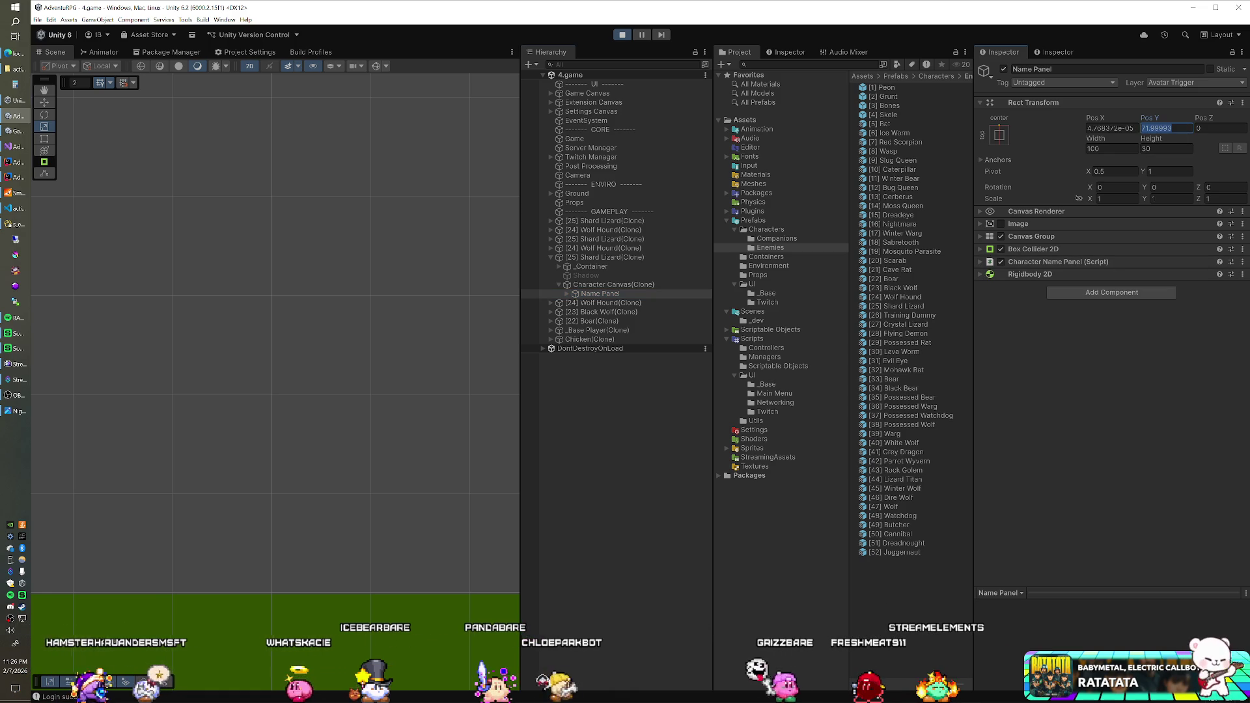
pyautogui.write('75')
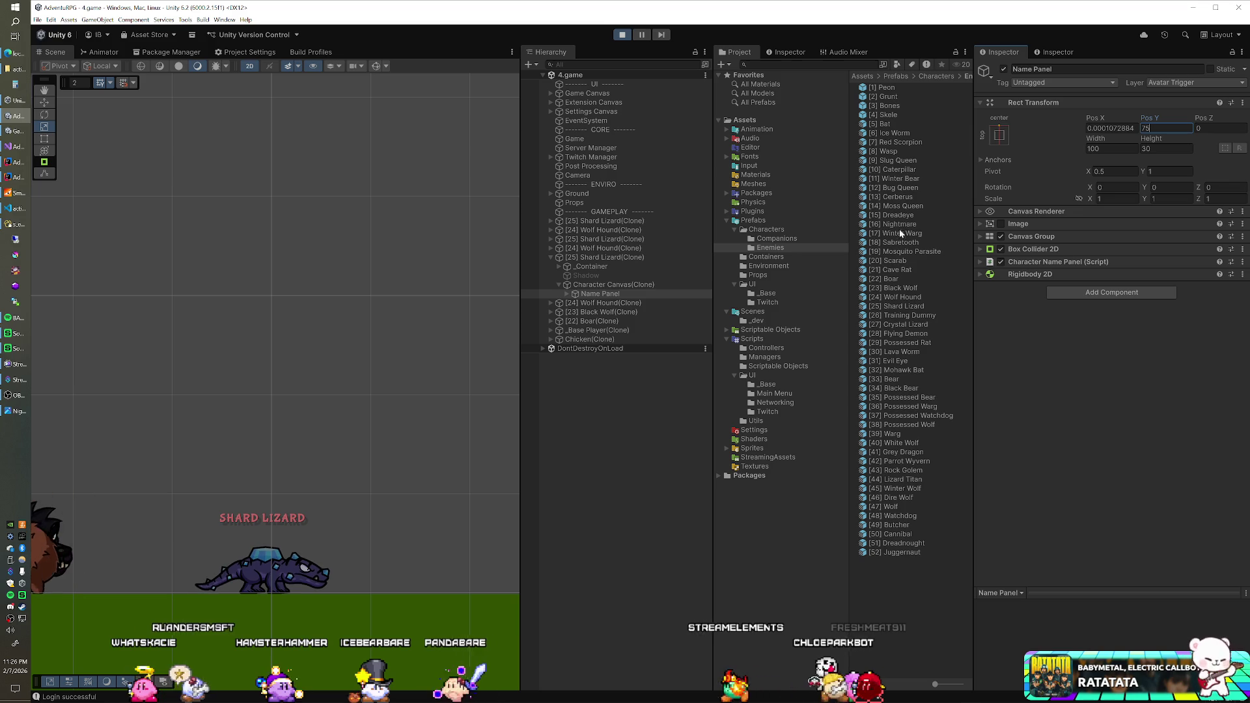
pyautogui.click(897, 306)
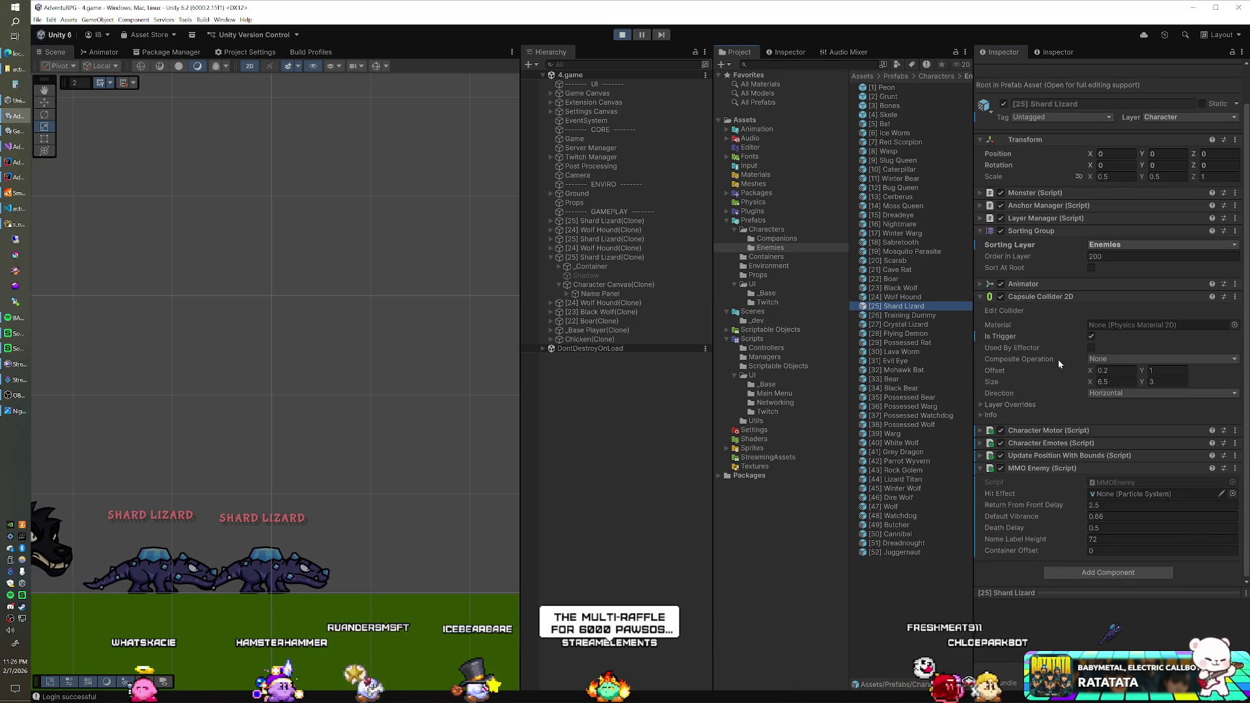
pyautogui.click(1096, 539)
pyautogui.write('5')
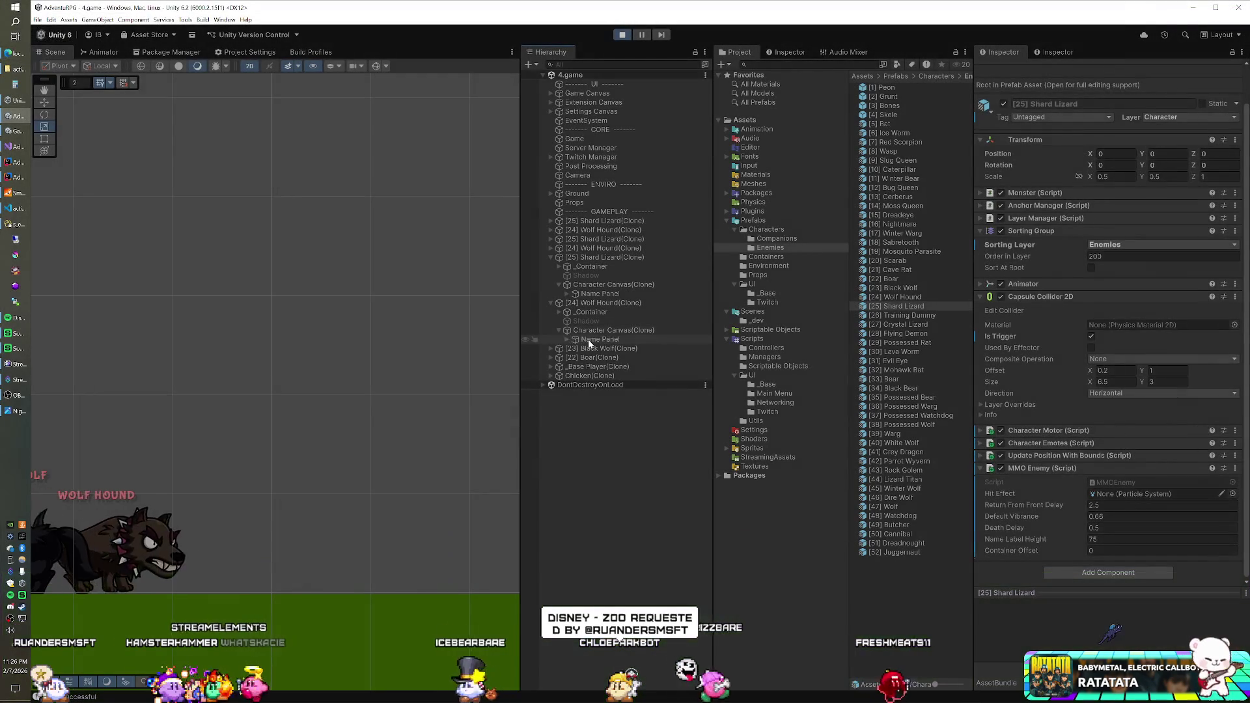
# - Test Pos Y 105 on a Wolf Hound name panel and set the prefab's Name Label Height to 105
pyautogui.click(588, 338)
pyautogui.click(1165, 128)
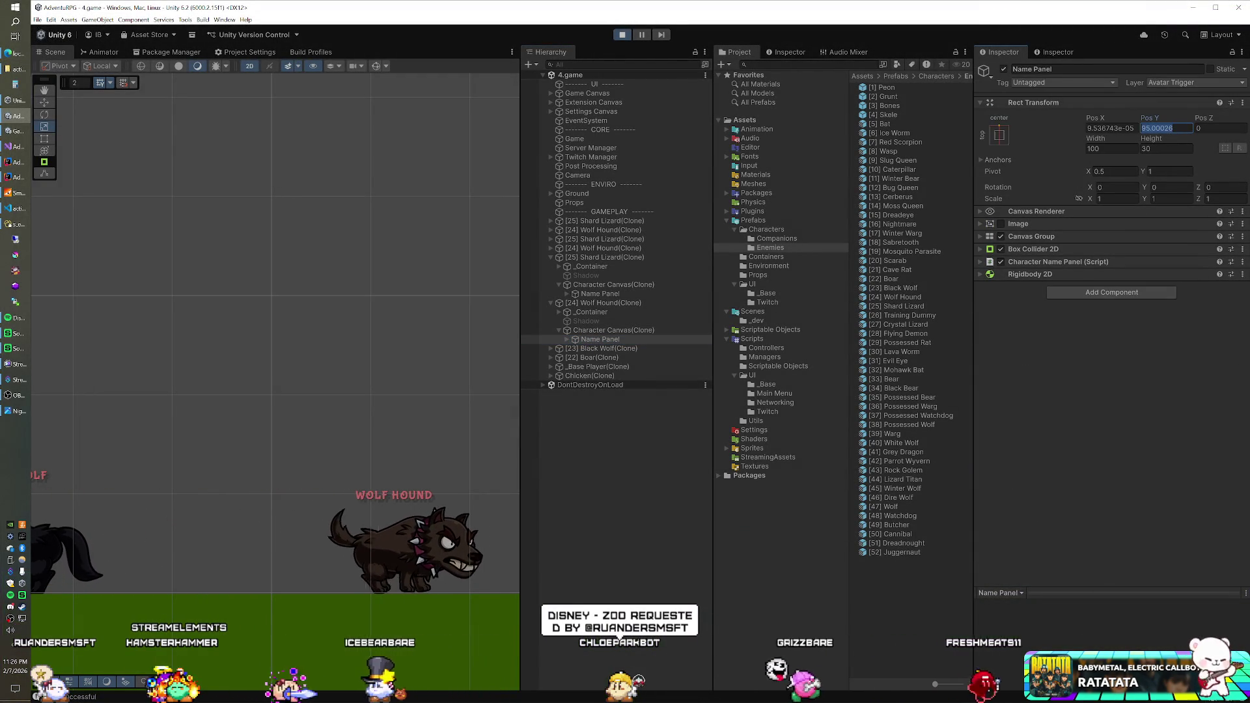
pyautogui.write('105')
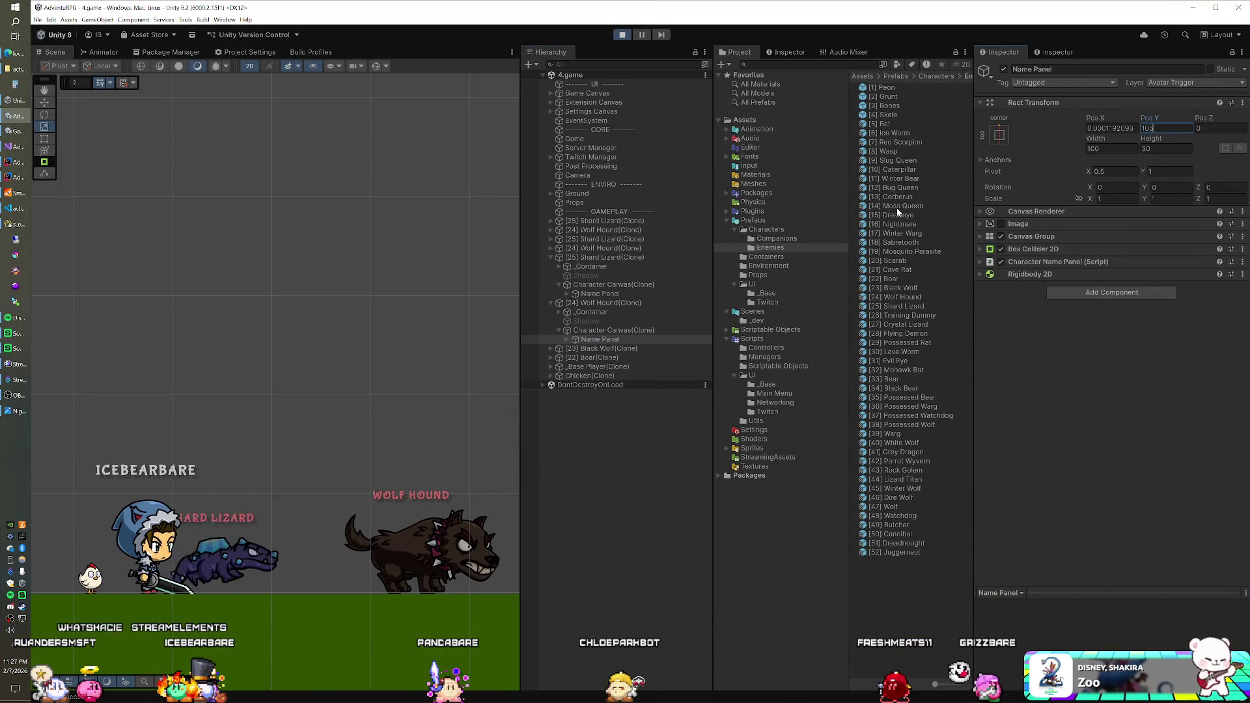
pyautogui.click(903, 298)
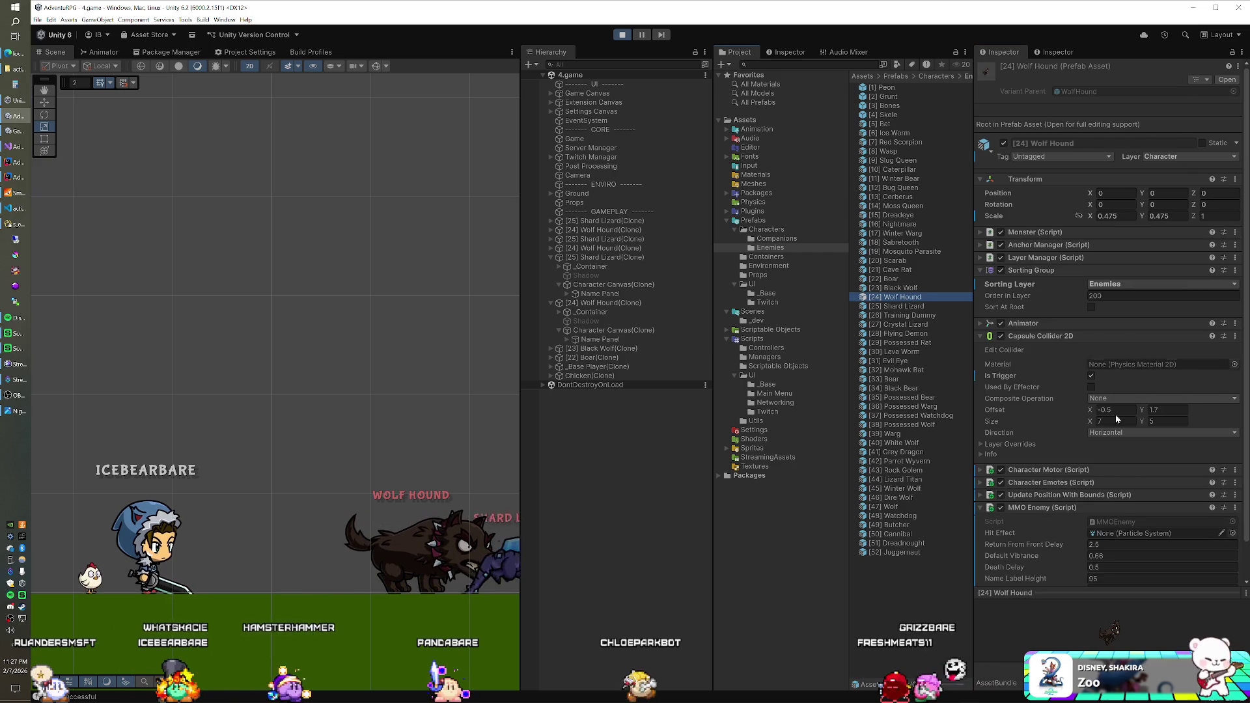
pyautogui.click(1113, 539)
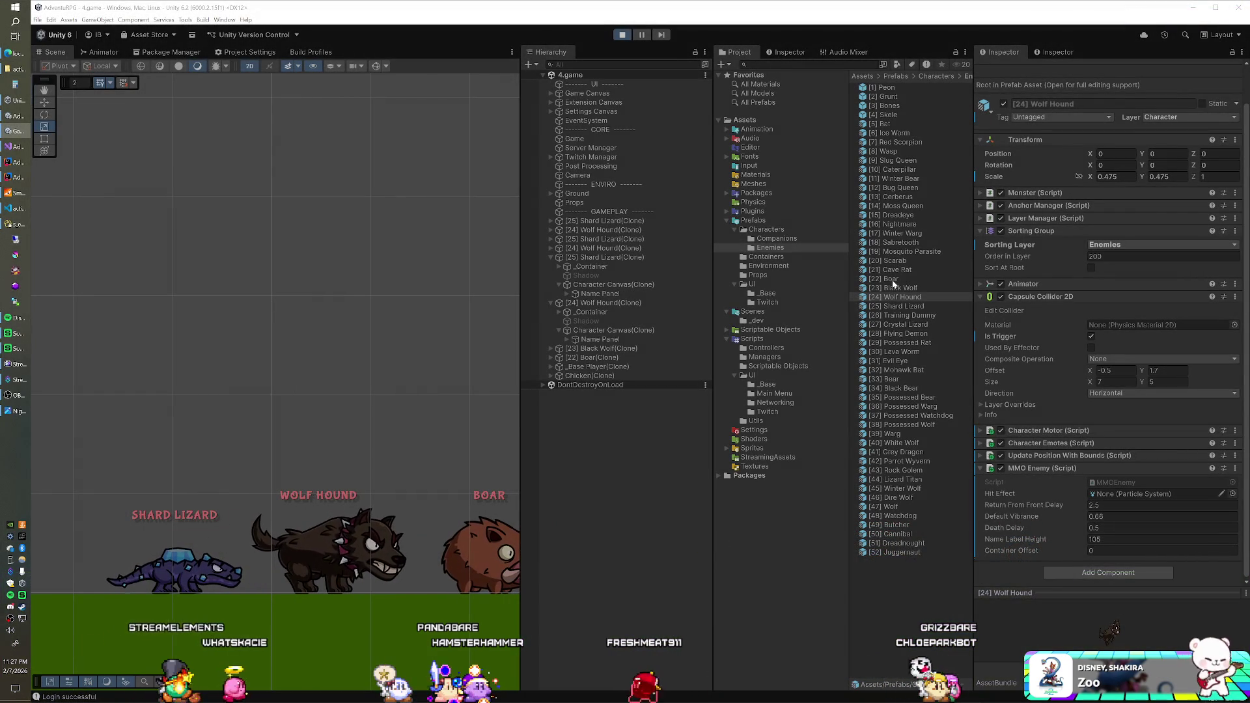
pyautogui.click(893, 280)
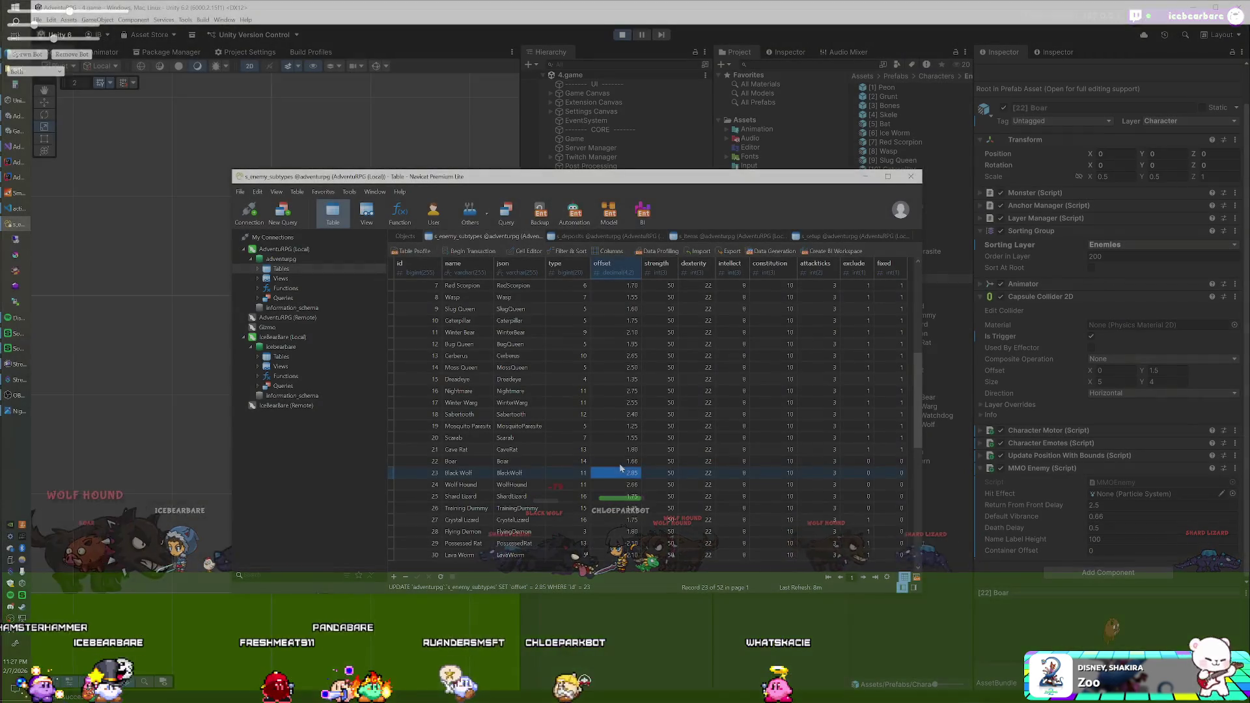
# - Change the Black Wolf's offset in row 23 to 2.66 and return to Unity to test it
pyautogui.write('2')
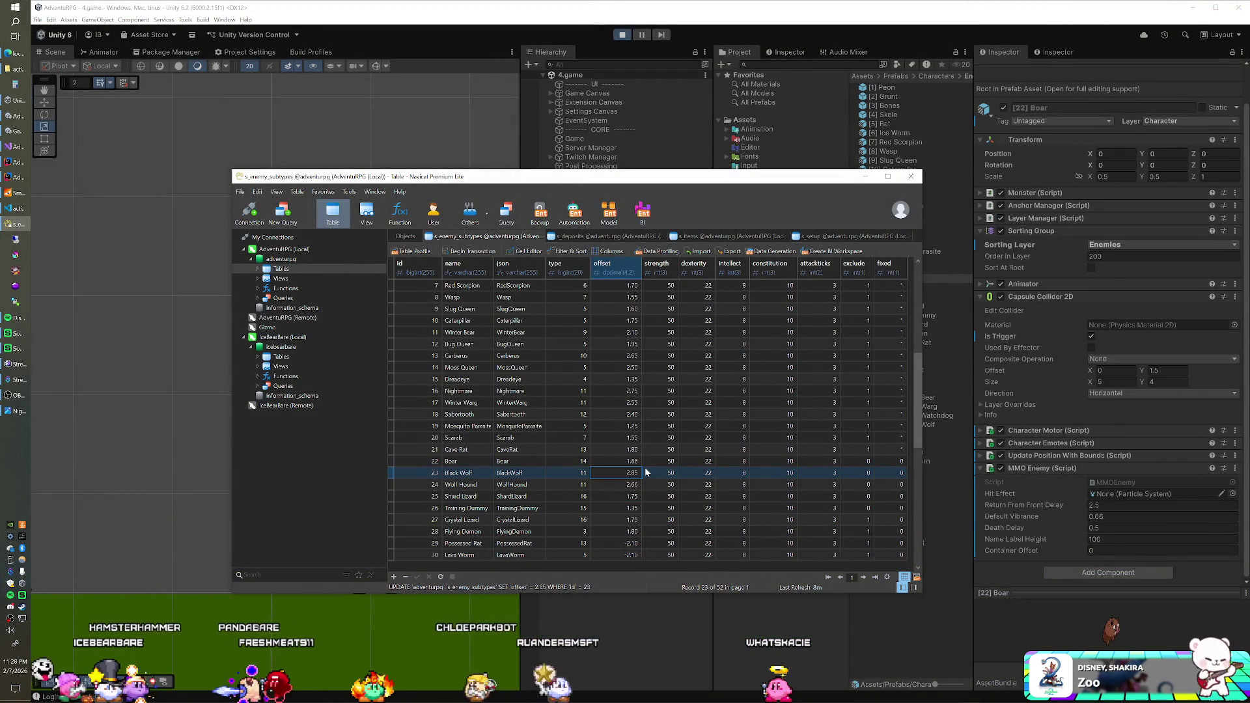
pyautogui.write('.66')
pyautogui.press('Return')
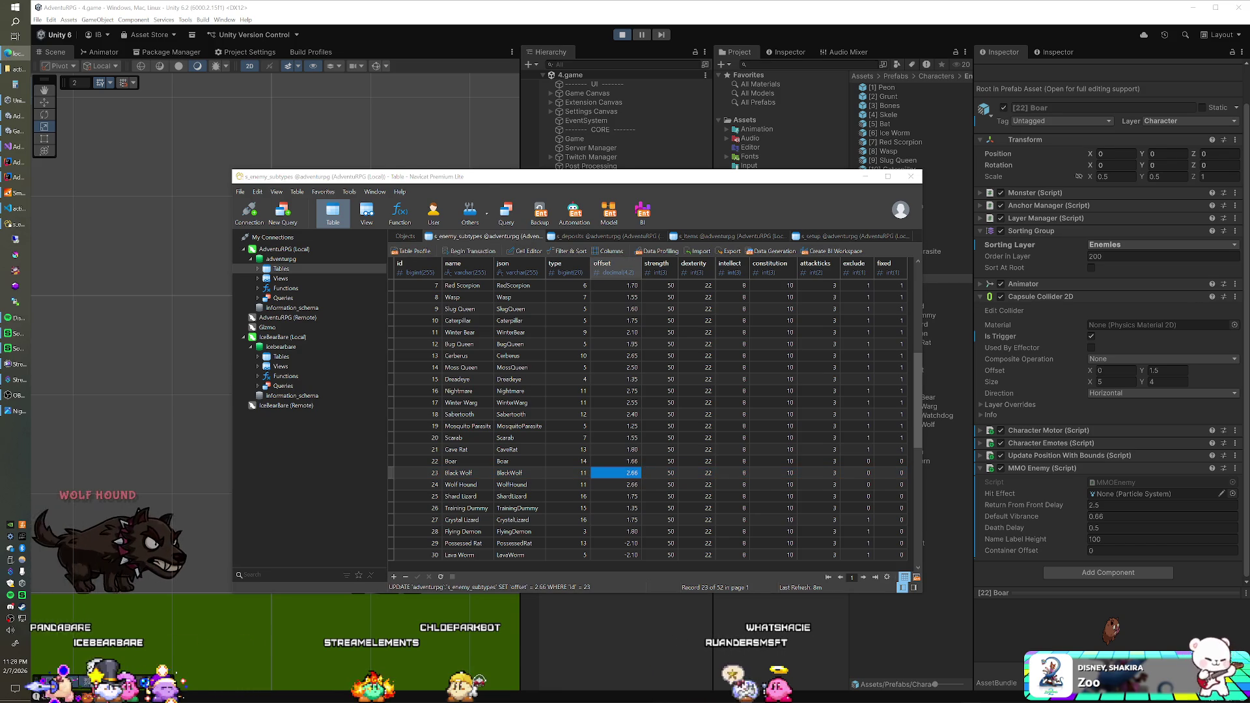
pyautogui.hotkey('alt', 'Tab')
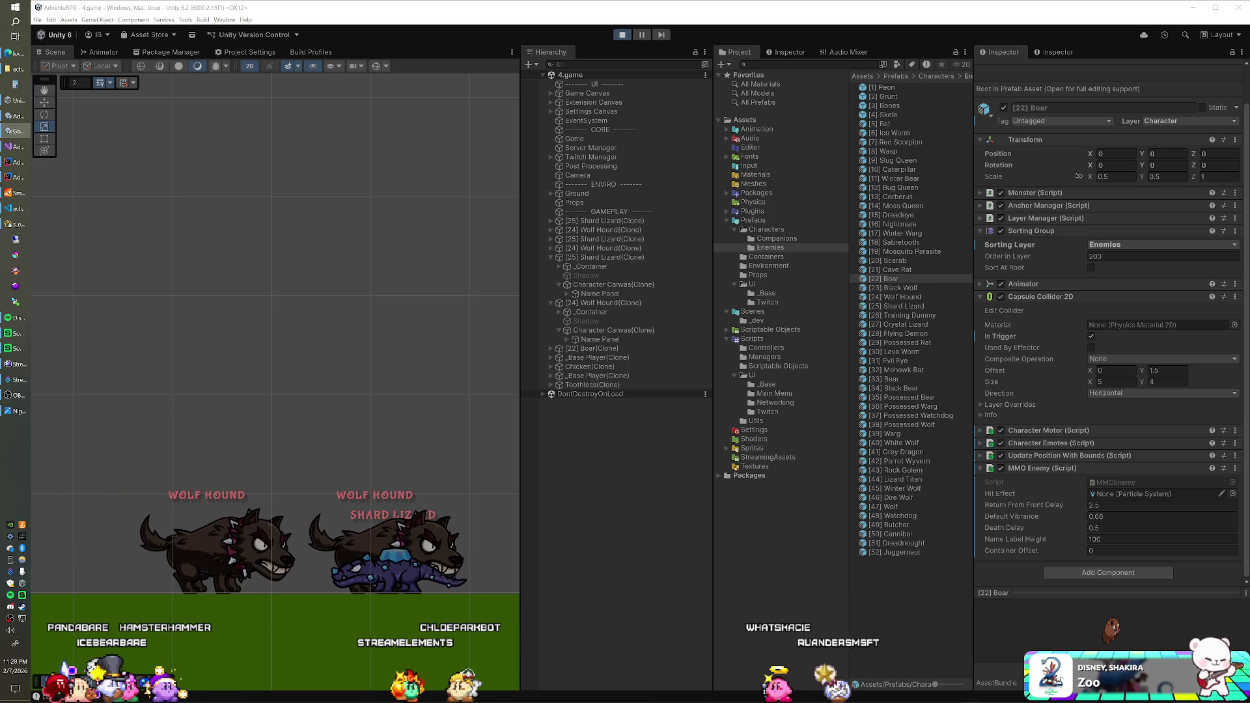
pyautogui.hotkey('alt', 'Tab')
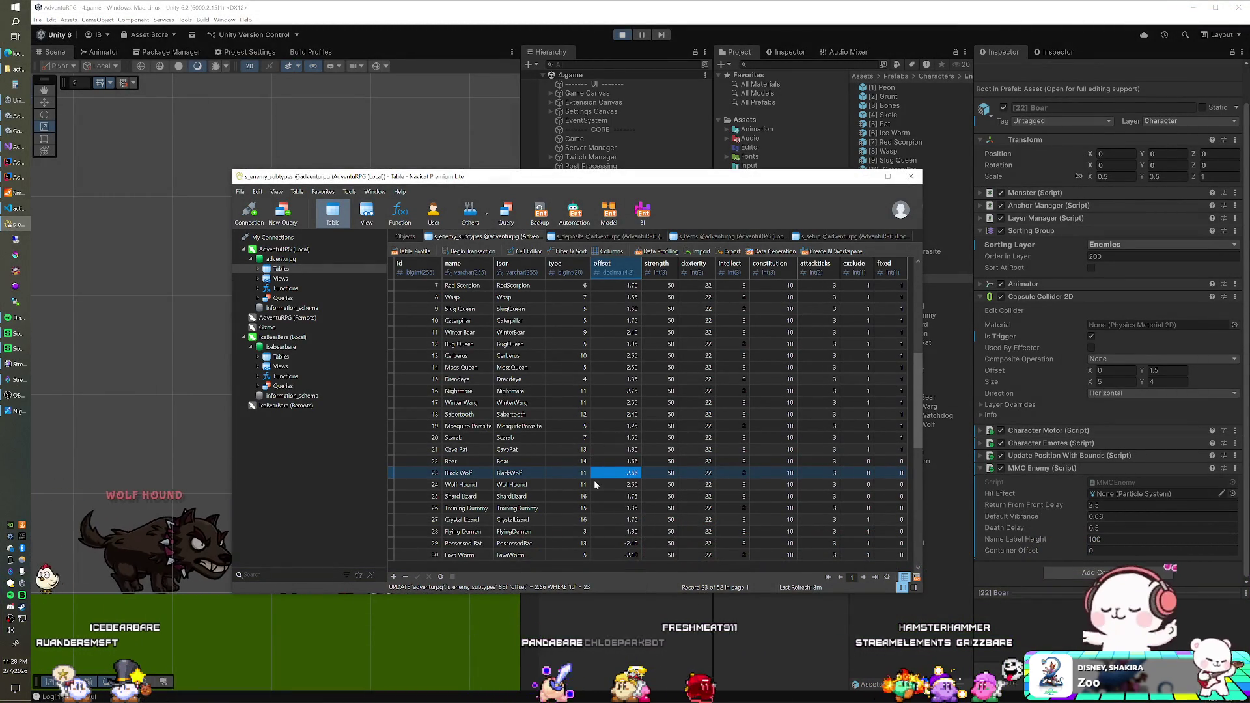
# - Set the Wolf Hound's offset in row 24 to 2.45 and the Boar's in row 22 to 1.75
pyautogui.press('Down')
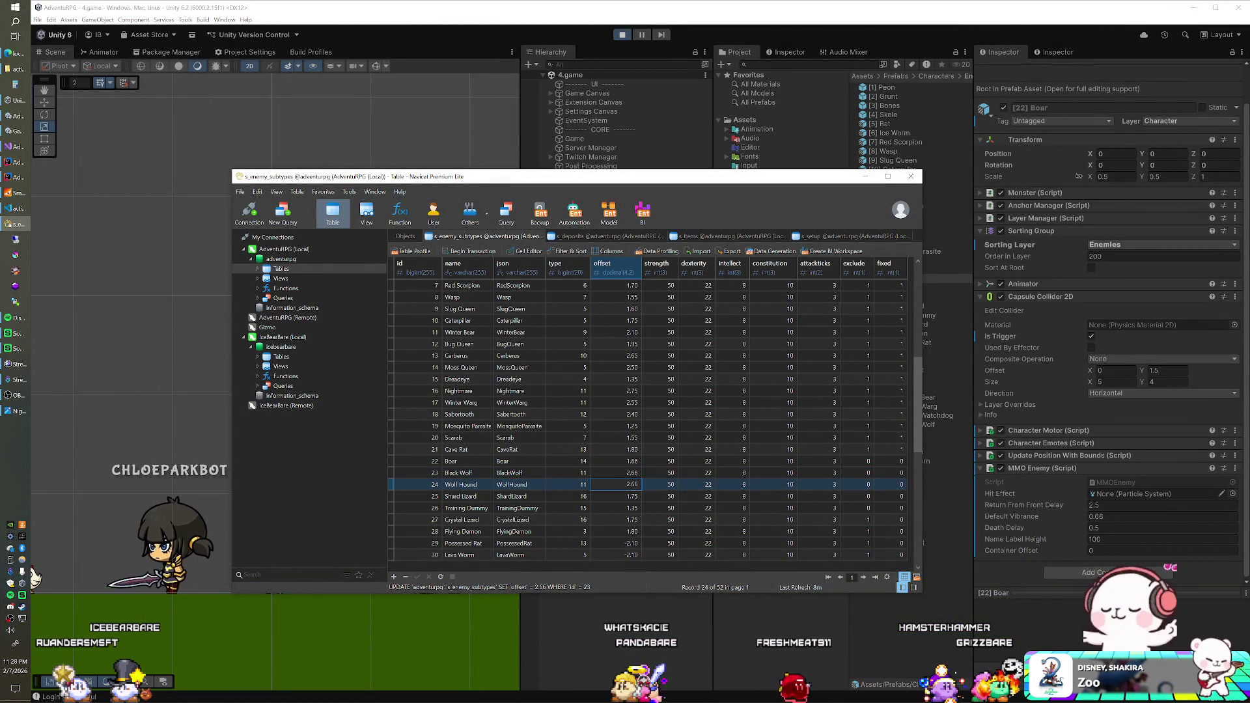
pyautogui.write('2')
pyautogui.press('Escape')
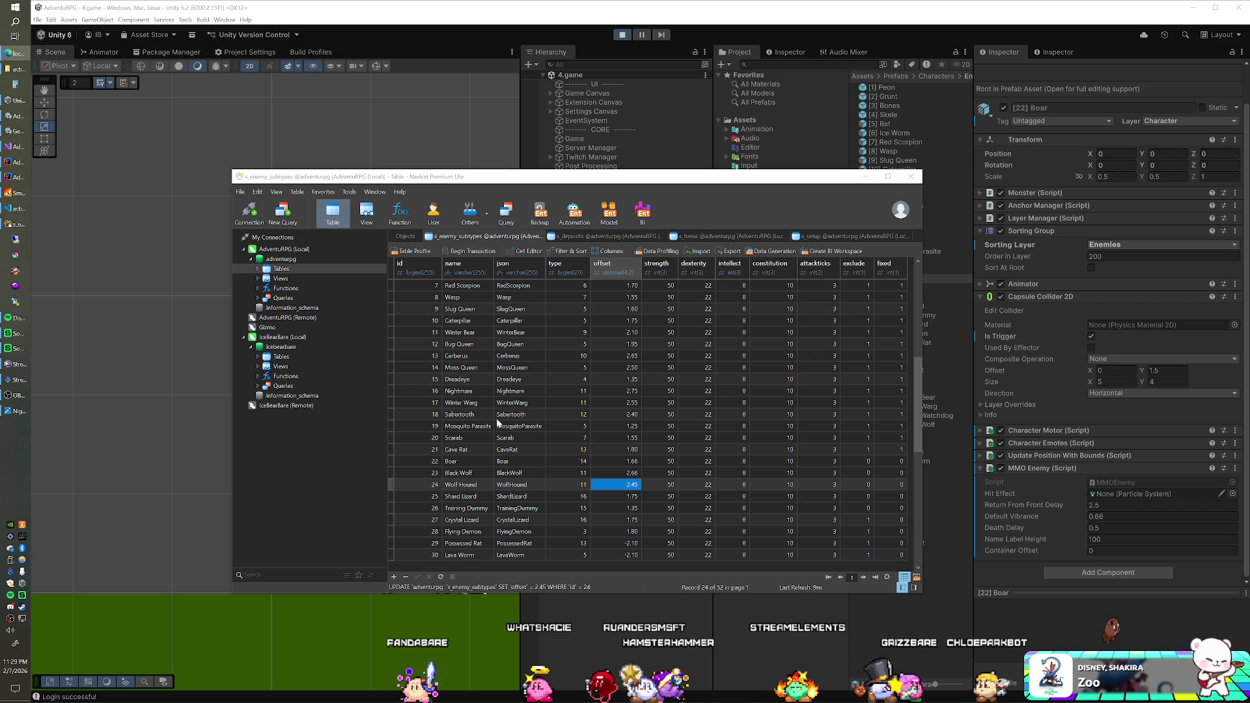
pyautogui.doubleClick(608, 461)
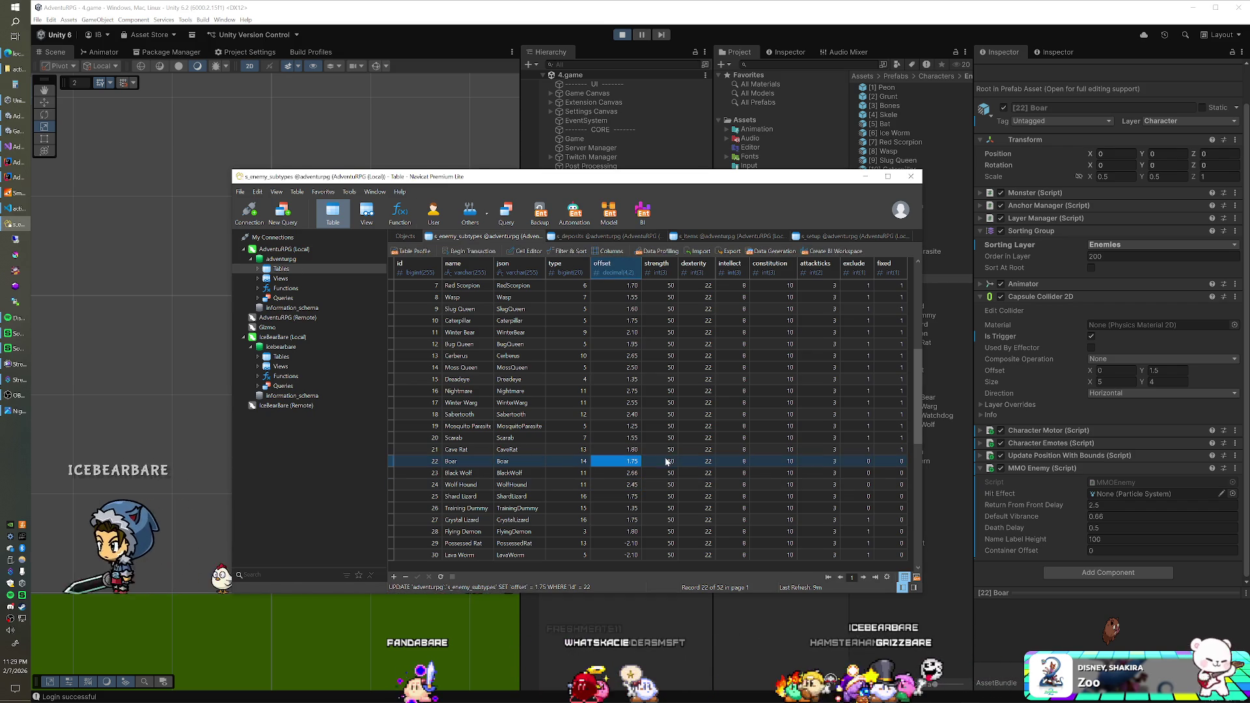
pyautogui.press('Return')
pyautogui.hotkey('alt', 'Tab')
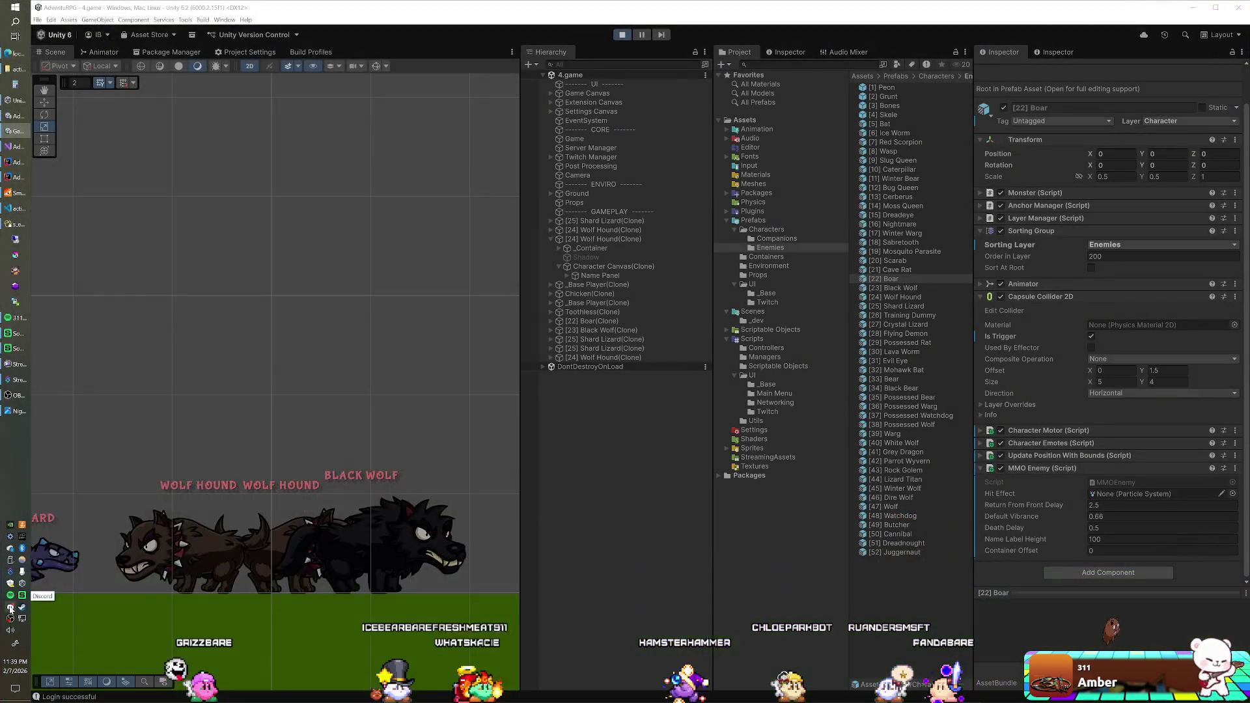
# - Return to the running Unity game to check the name labels above the Boar, wolves and Shard Lizard
pyautogui.click(11, 608)
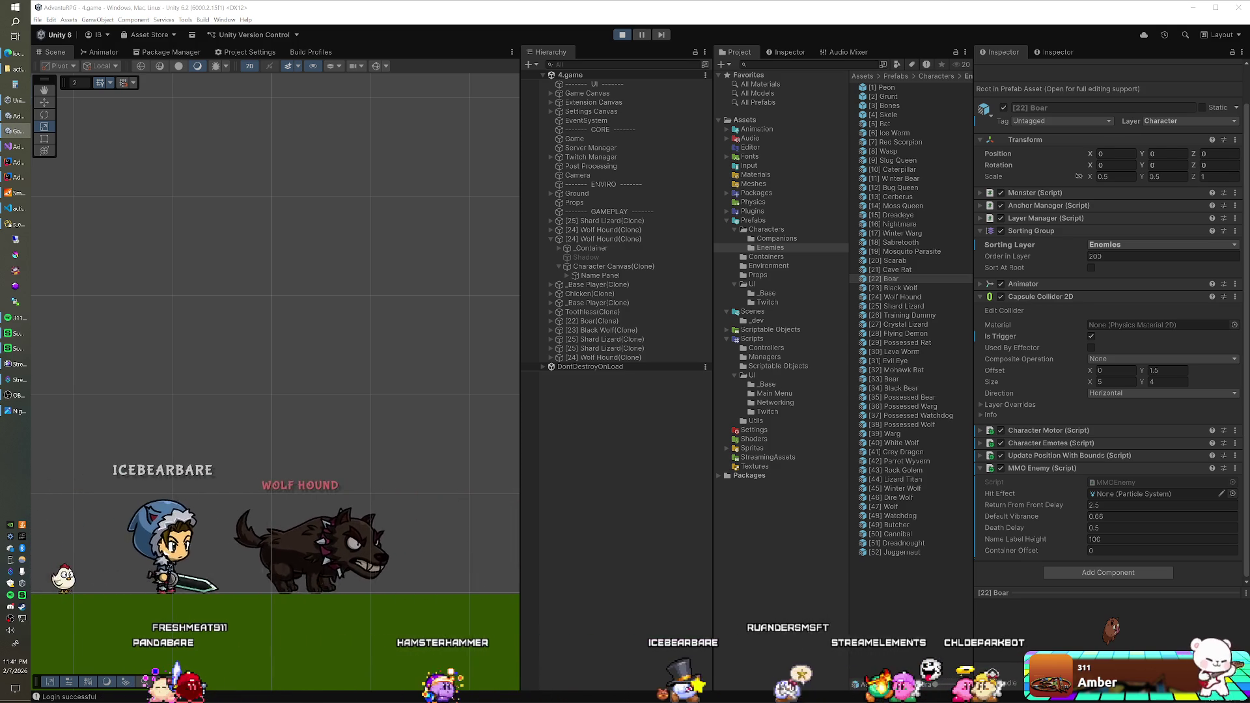
# - Check the enemy name labels in the full-screen game, then return to the editor and bring Visual Studio forward
pyautogui.hotkey('alt', 'Tab')
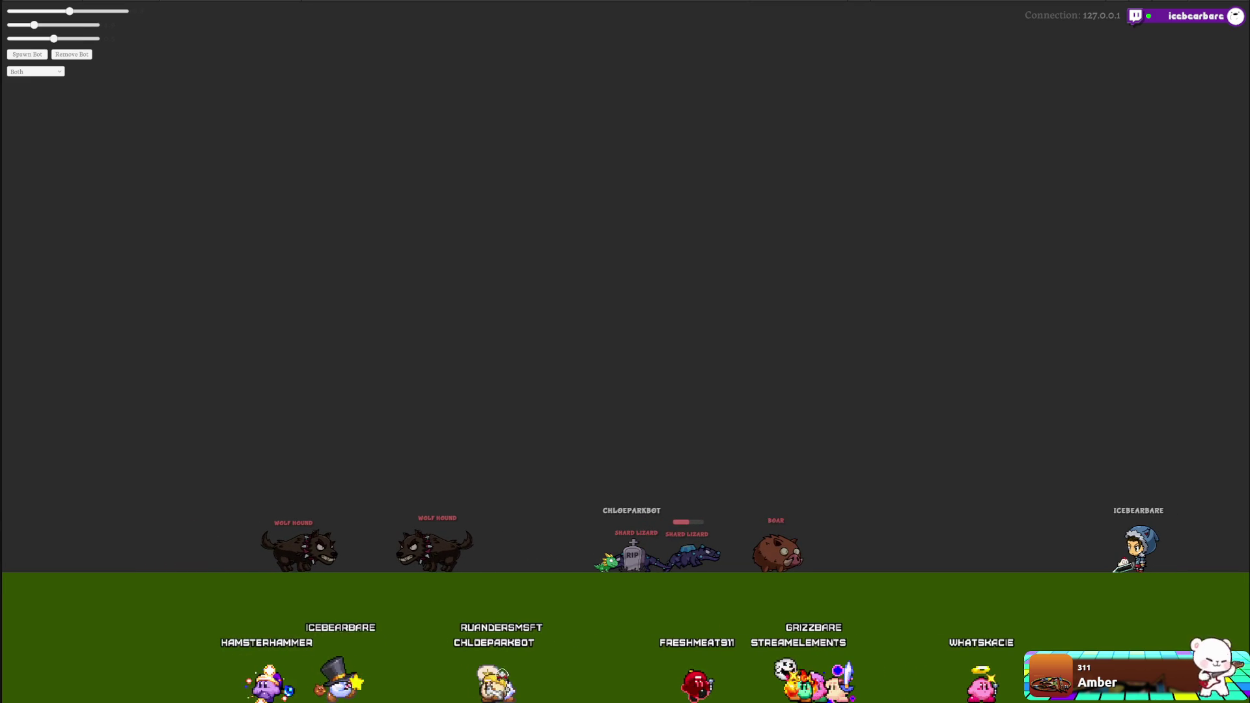
pyautogui.hotkey('alt', 'Tab')
pyautogui.moveTo(8, 209)
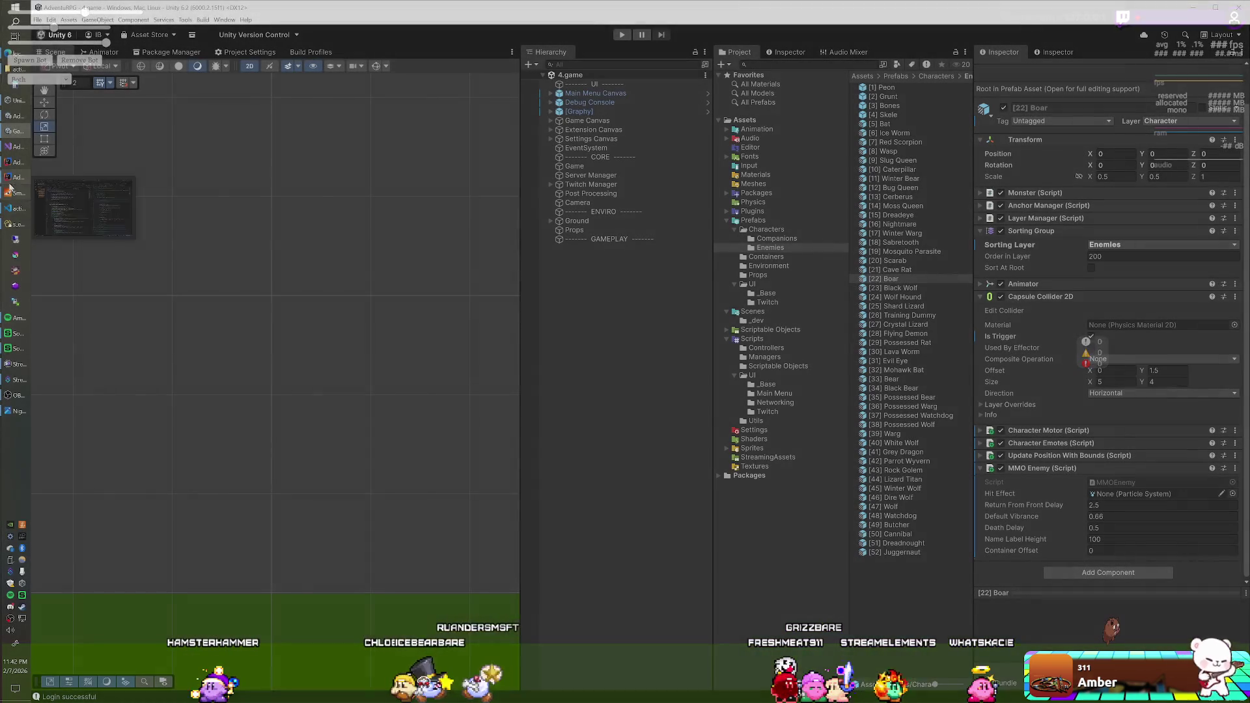
pyautogui.click(8, 209)
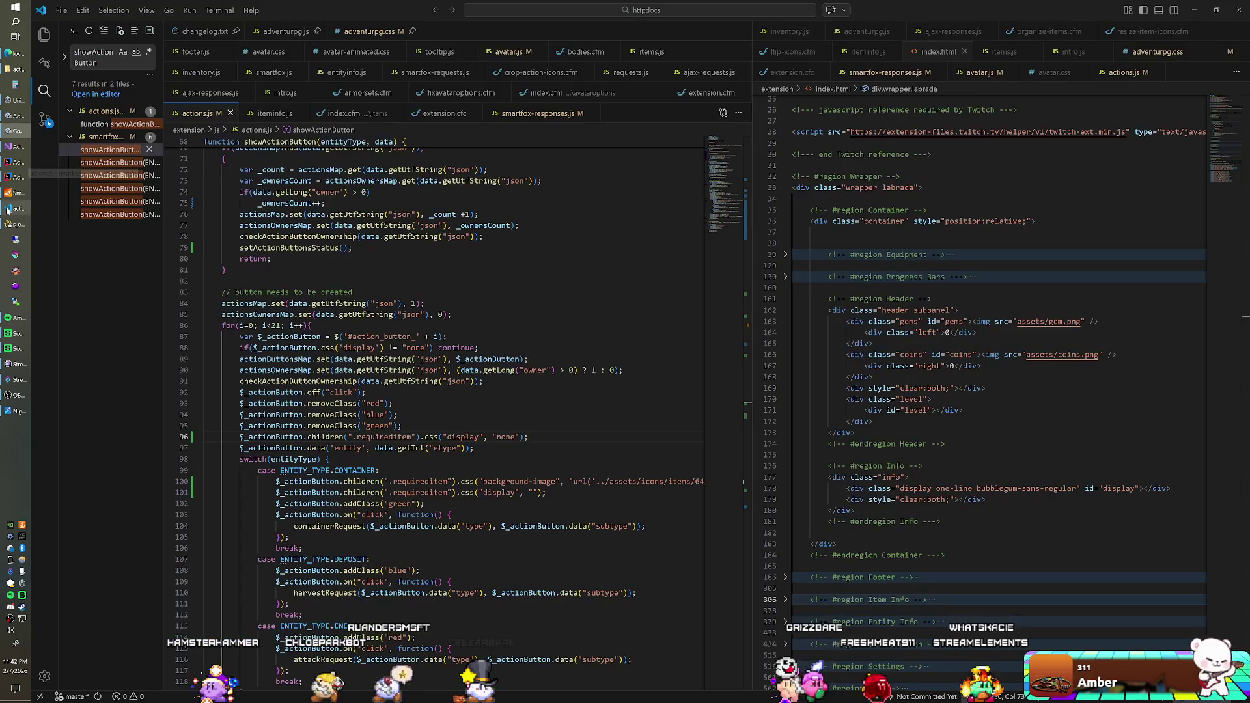
pyautogui.click(7, 209)
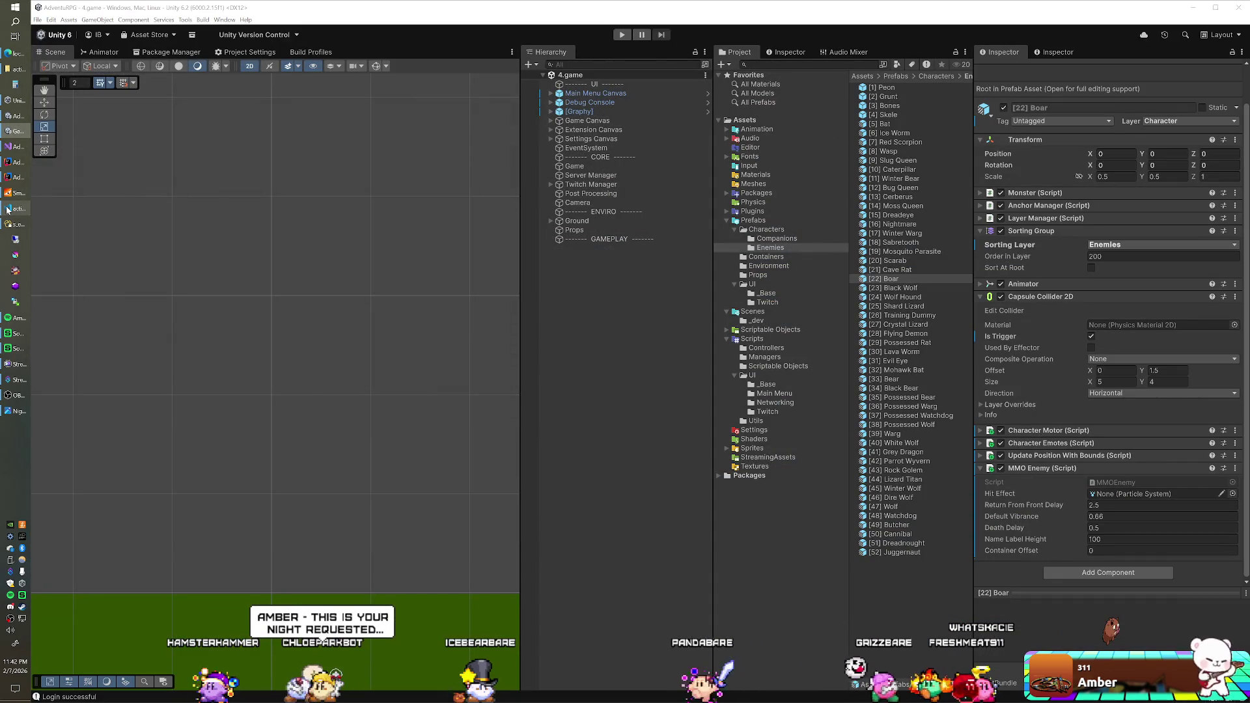
pyautogui.click(13, 151)
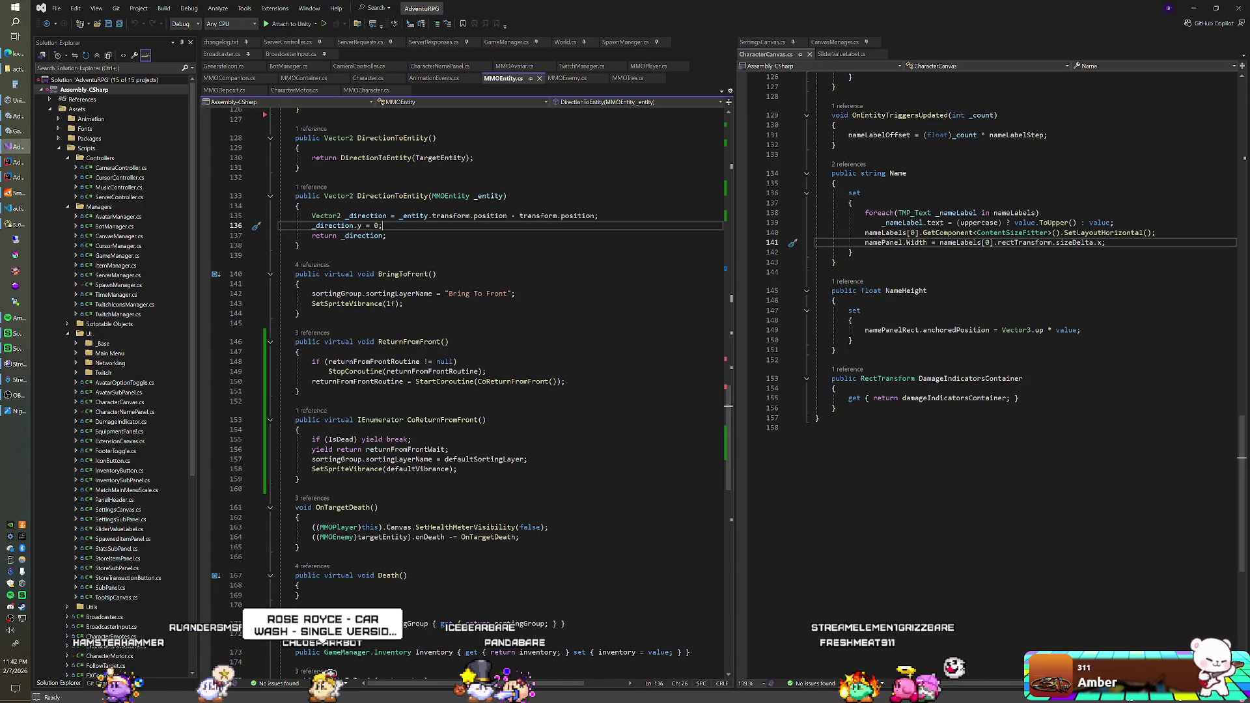
# - In CoReturnFromFront, add 'if (_delay > 0f) yield return new WaitForSeconds(_delay); else' before the default wait
pyautogui.press('Down')
pyautogui.press('Down')
pyautogui.press('Down')
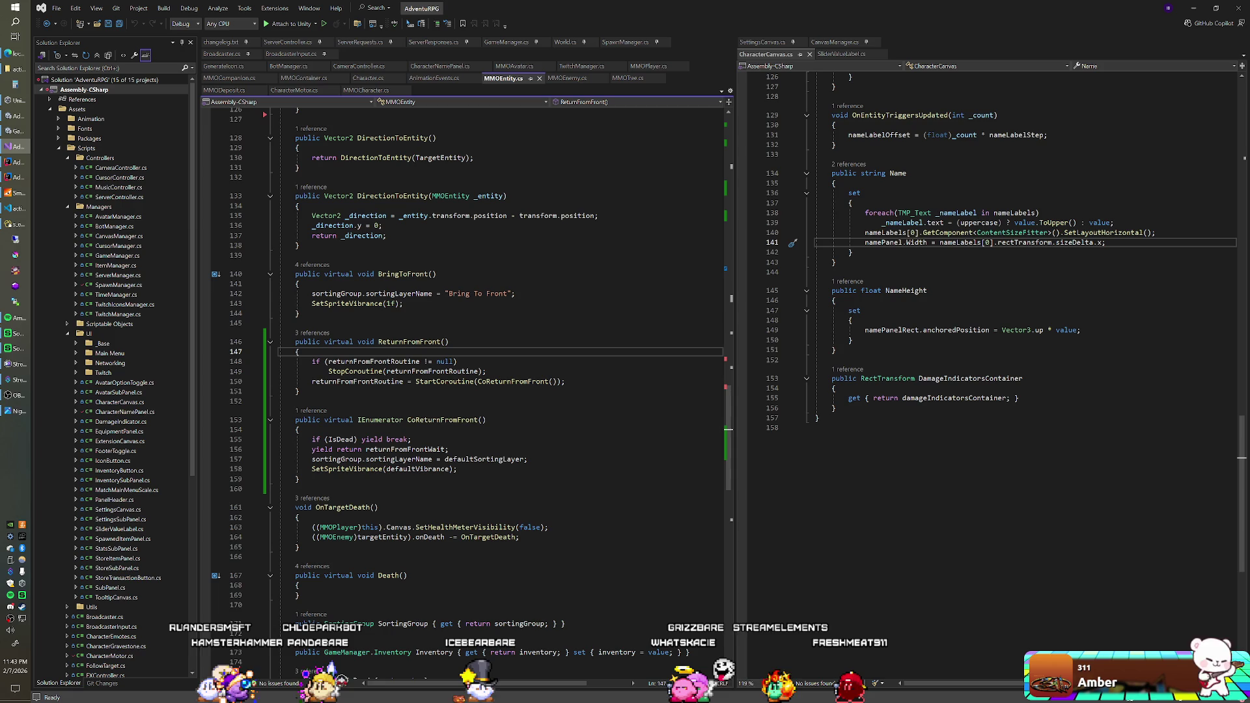
pyautogui.press('Down')
pyautogui.press('Down')
pyautogui.press('Down')
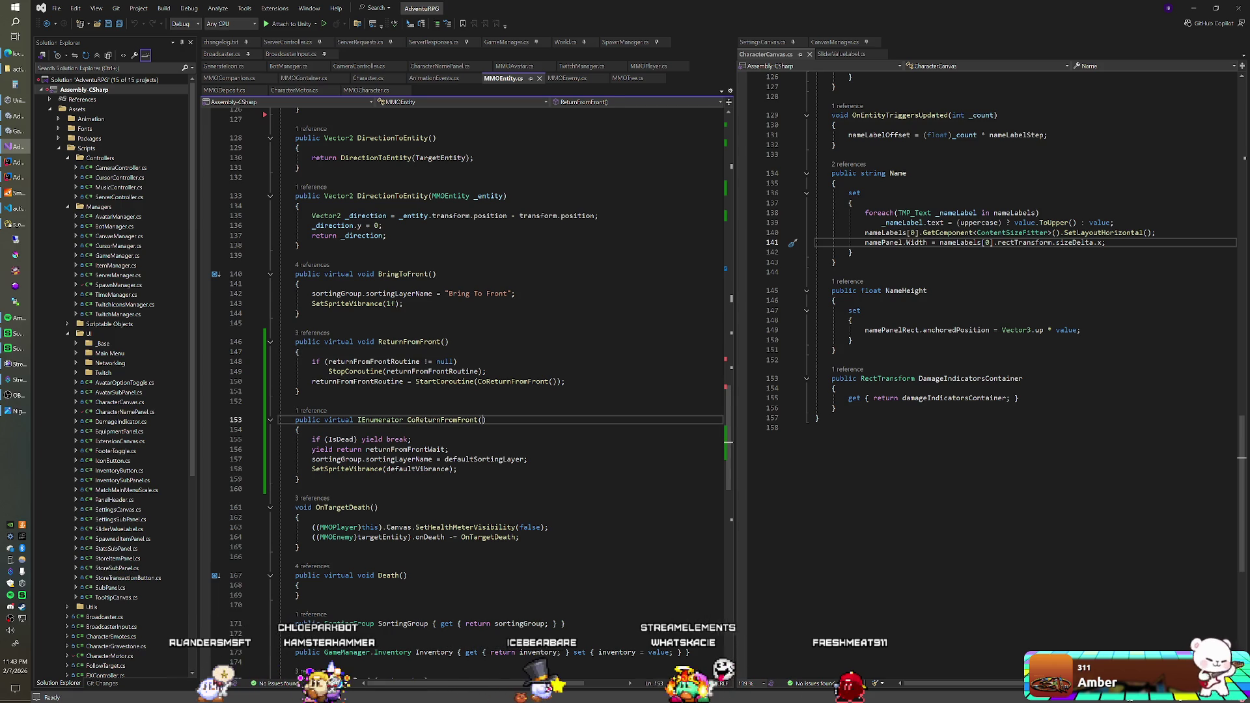
pyautogui.write('float _delay = 0f')
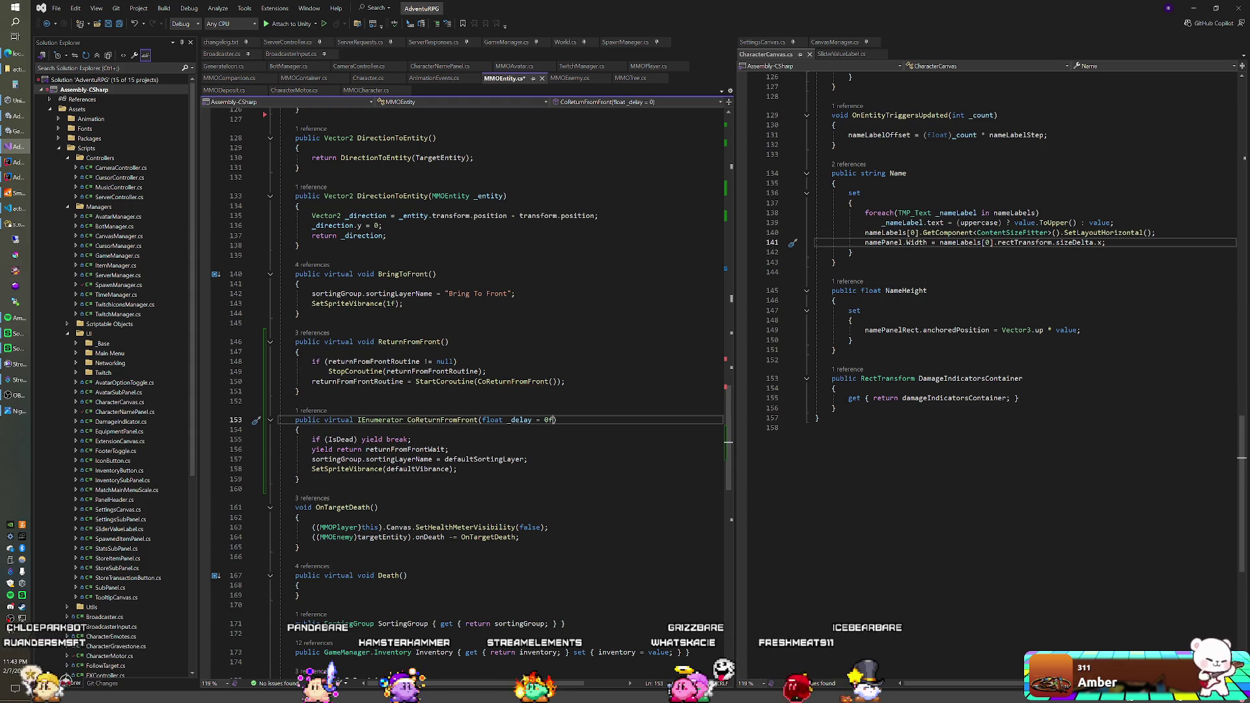
pyautogui.press('Down')
pyautogui.press('Down')
pyautogui.press('Return')
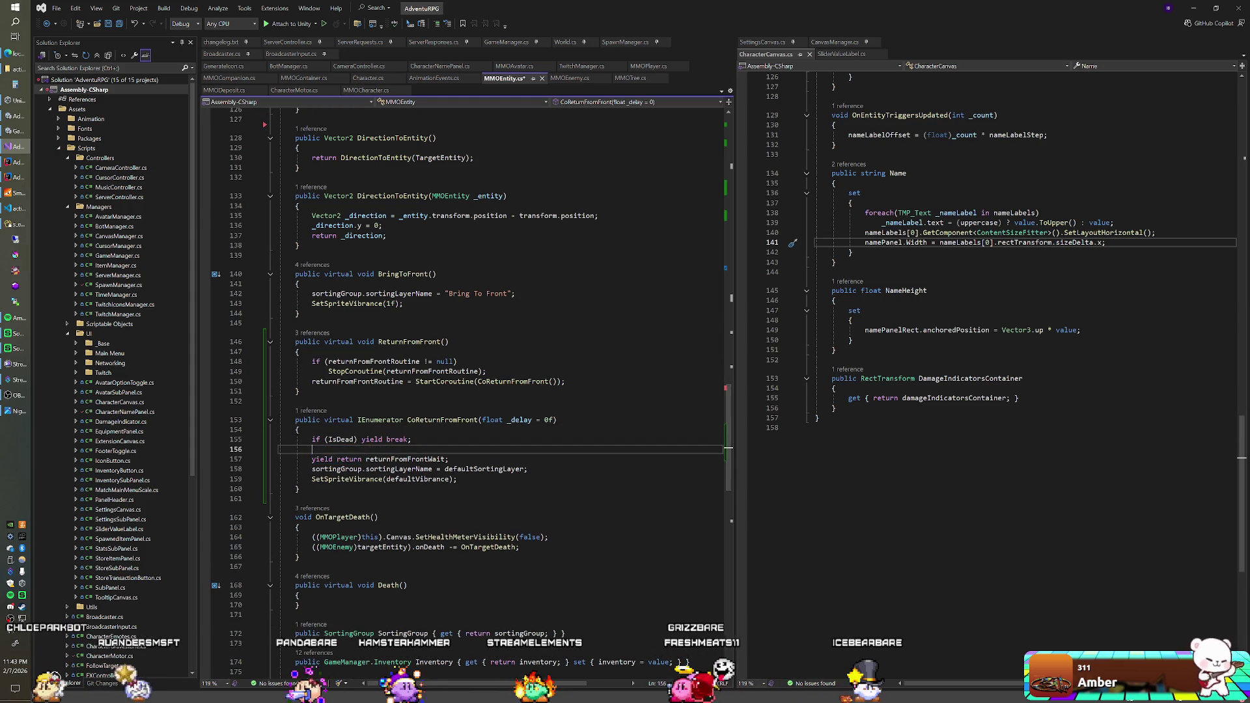
pyautogui.write('delay > 0')
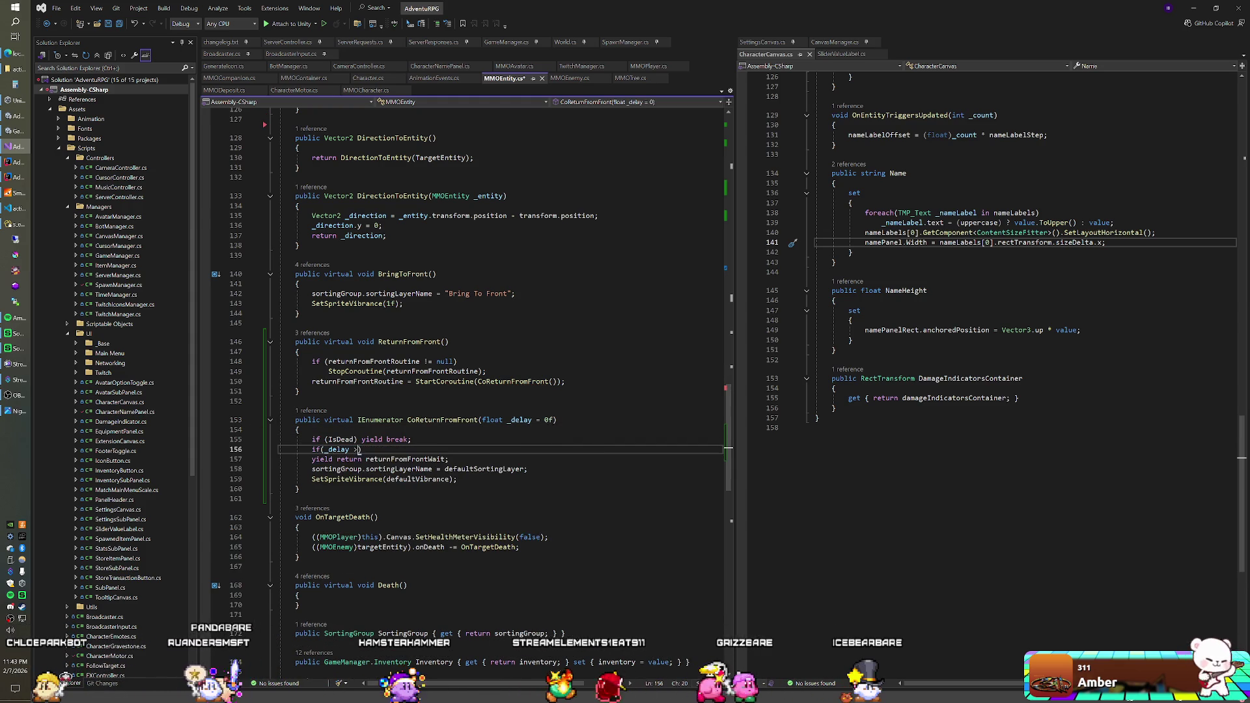
pyautogui.write('f)')
pyautogui.press('Return')
pyautogui.write('yield reutrn ne')
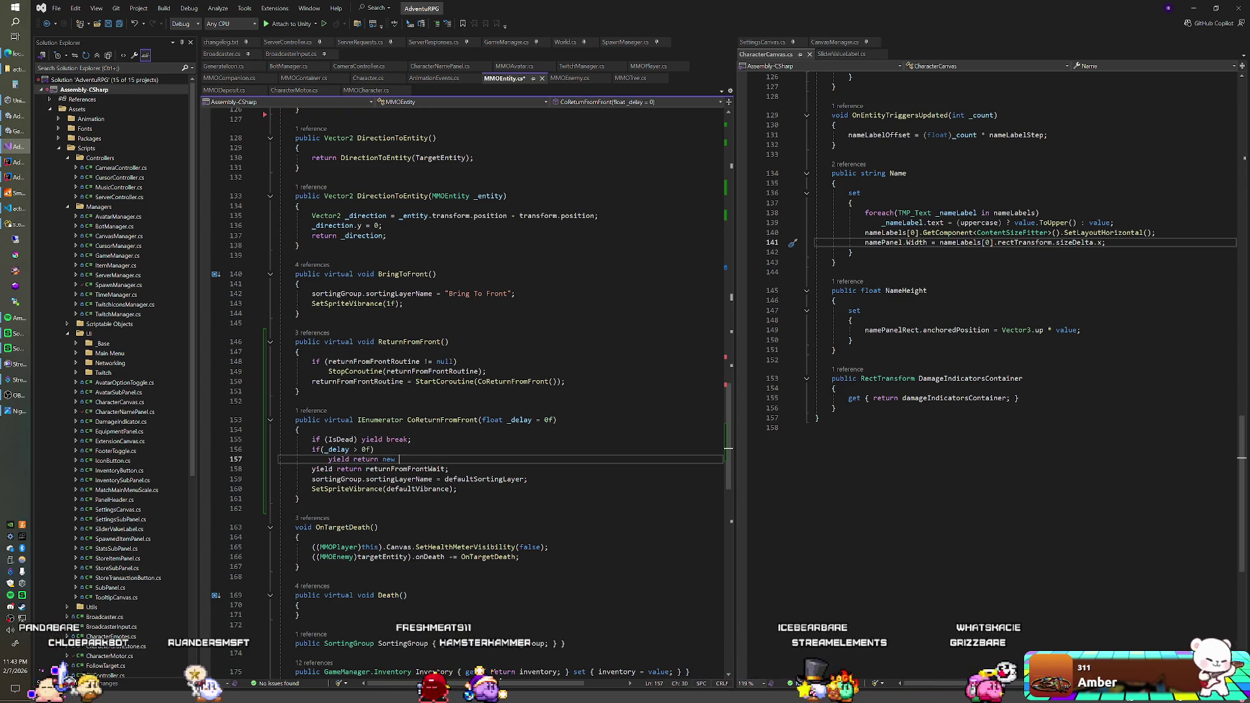
pyautogui.write('WaitForSeoncs')
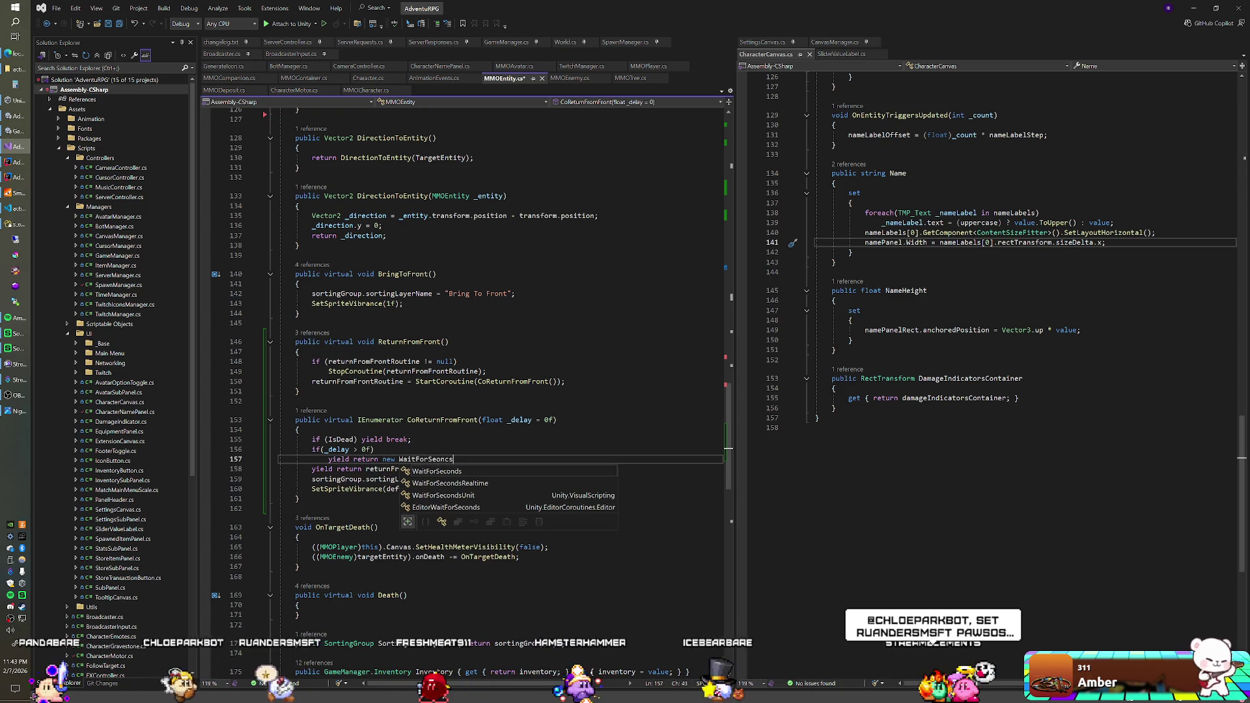
pyautogui.write('(')
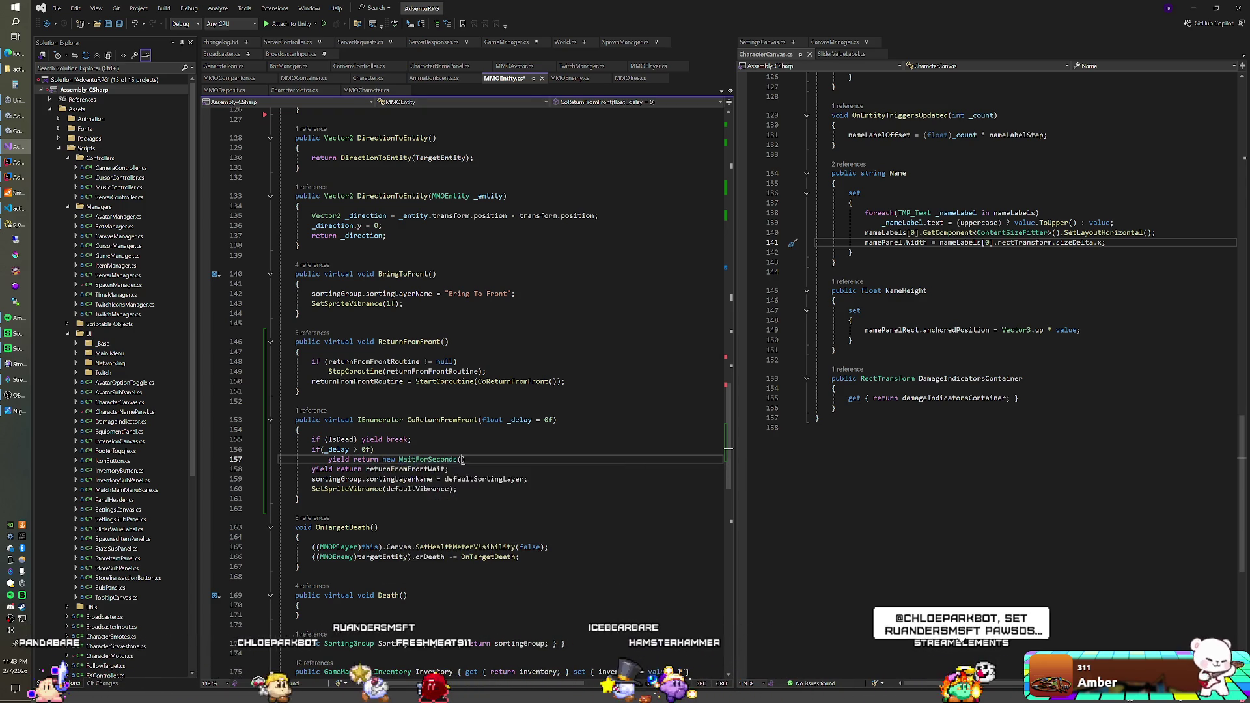
pyautogui.write('_delay);')
pyautogui.press('Return')
pyautogui.write('e')
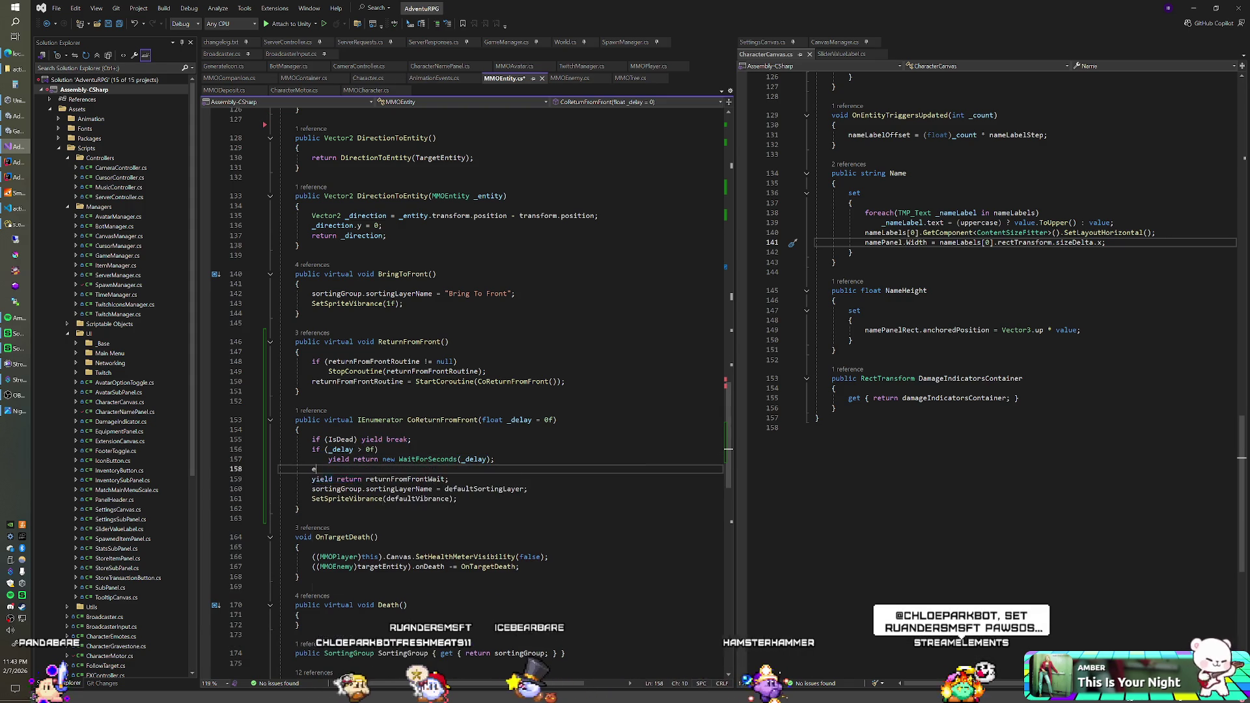
pyautogui.write('lse')
pyautogui.press('Return')
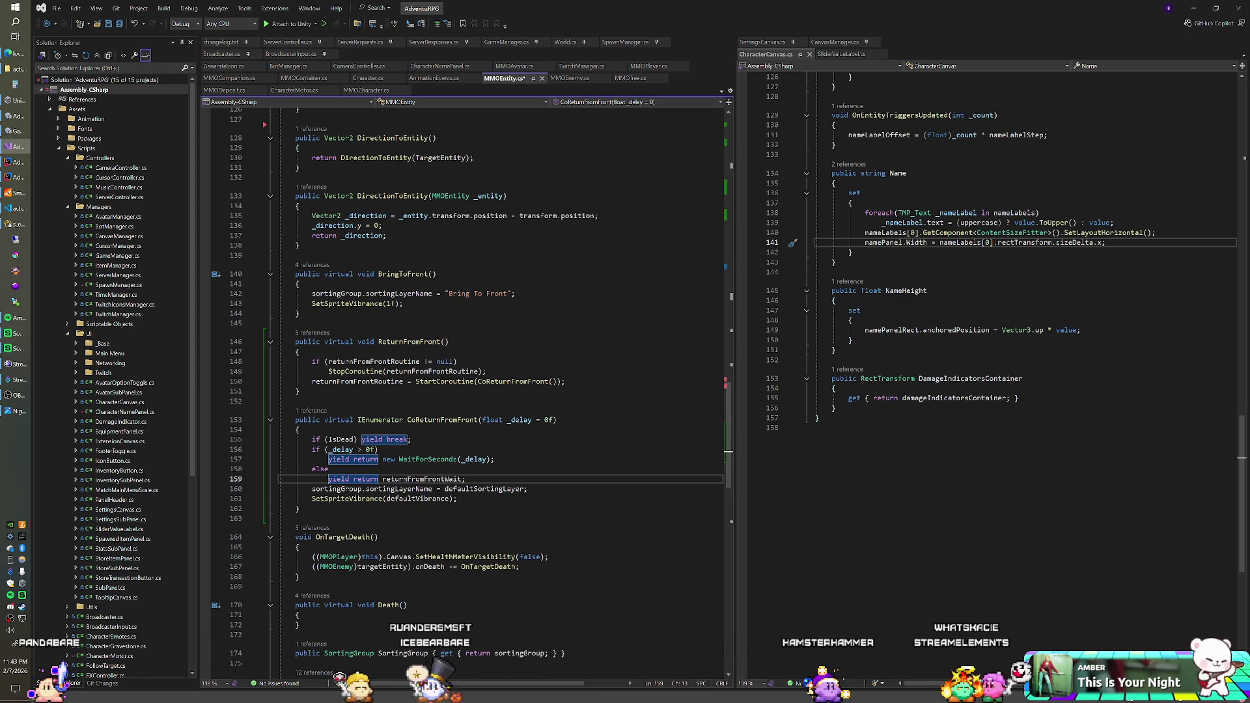
# - Delete the empty Death() method so OnTargetDeath follows
pyautogui.scroll(-2, 467, 393)
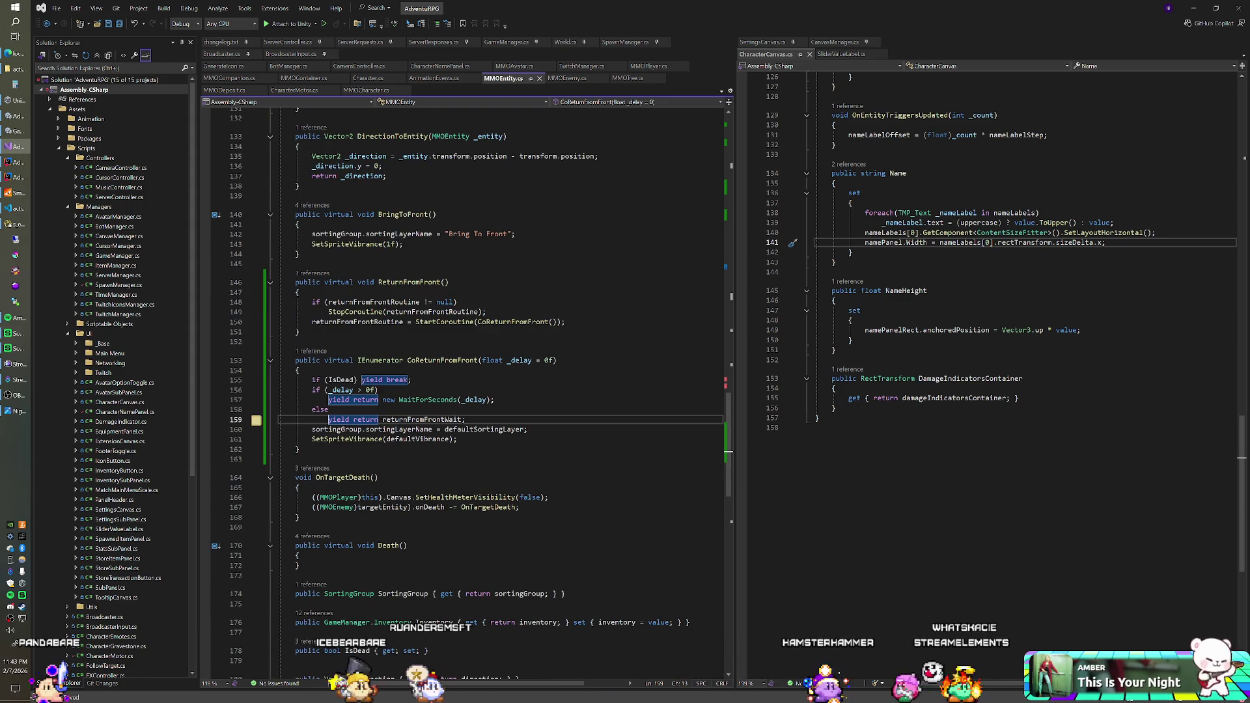
pyautogui.scroll(-1, 468, 393)
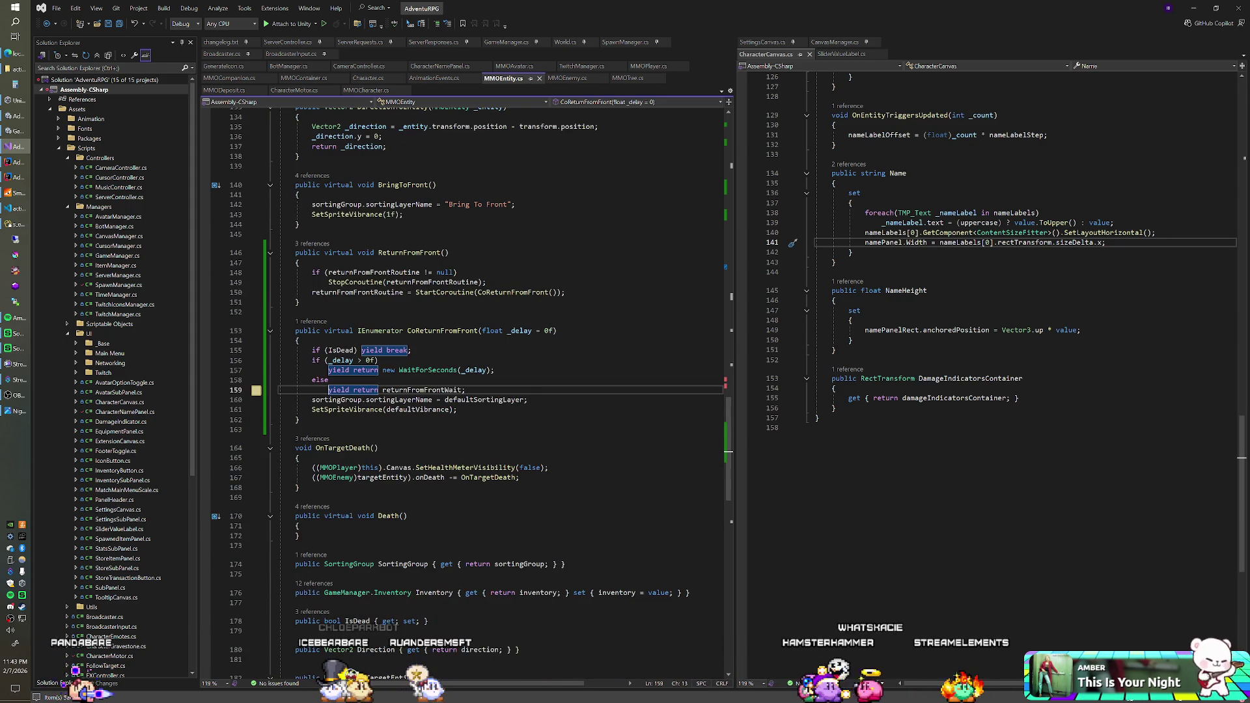
pyautogui.click(300, 526)
pyautogui.press('Return')
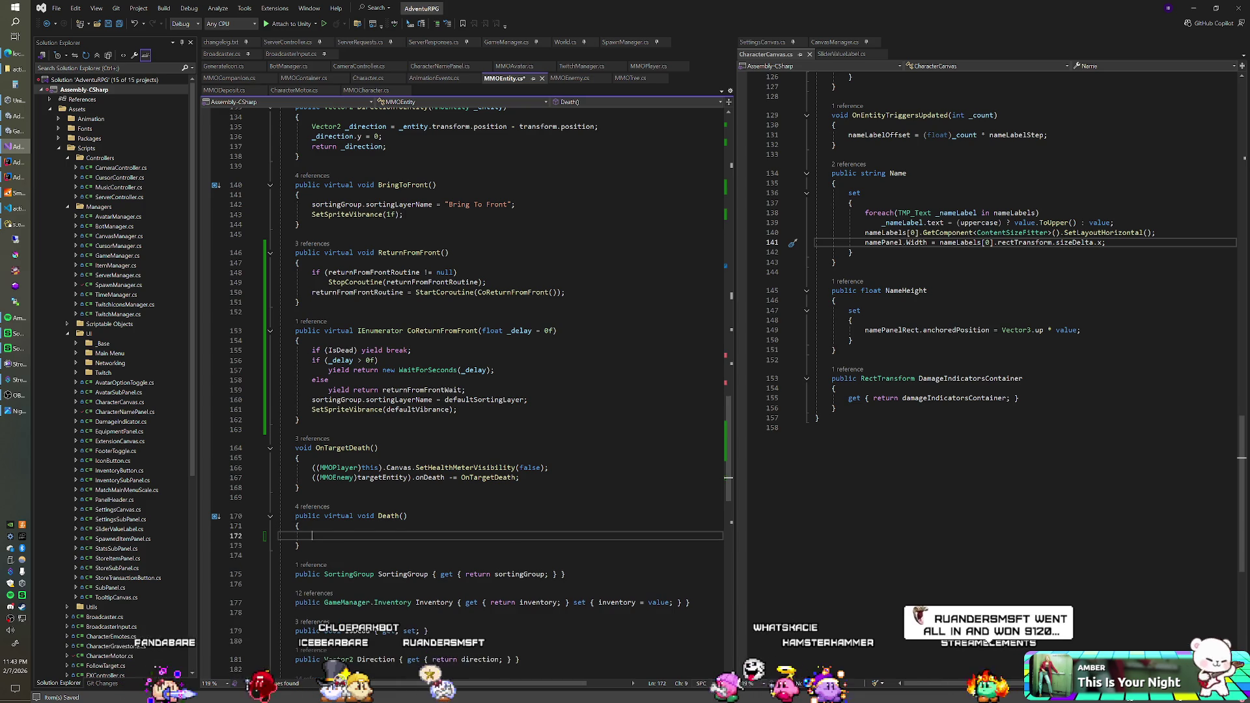
pyautogui.write('Return')
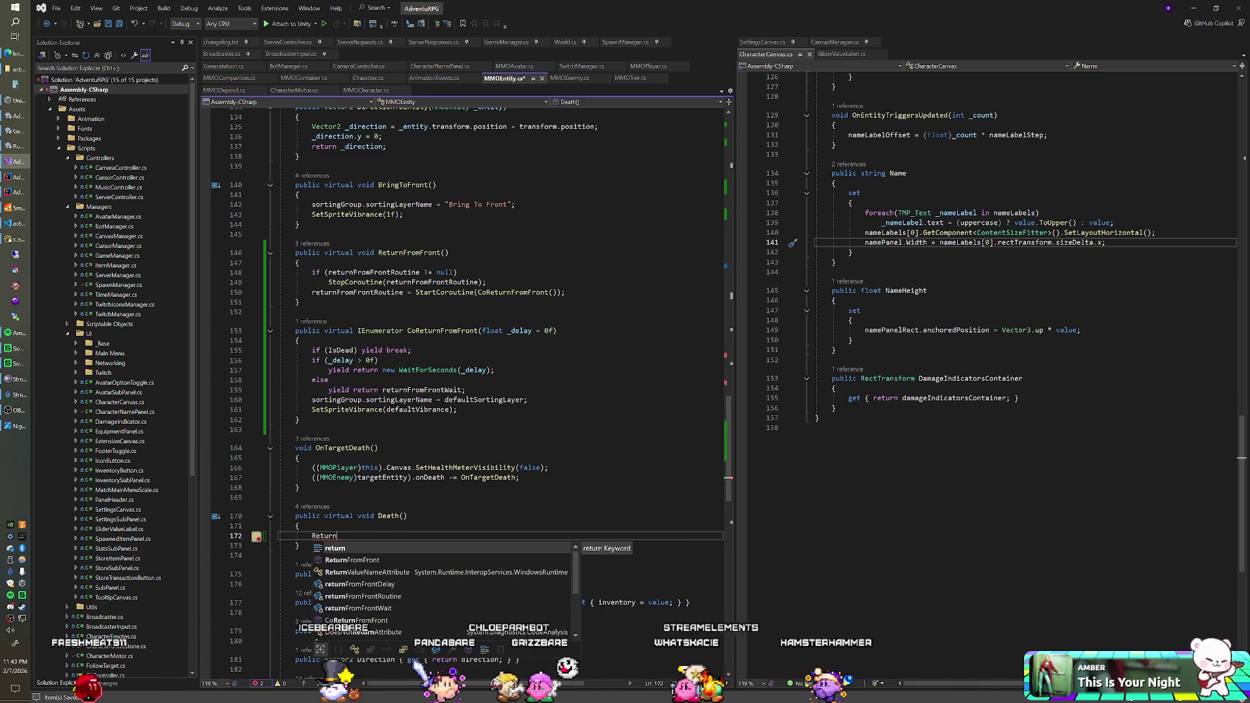
pyautogui.press('Escape')
pyautogui.press('Down')
pyautogui.hotkey('shift', 'Up')
pyautogui.hotkey('shift', 'Up')
pyautogui.hotkey('shift', 'Up')
pyautogui.press('Delete')
pyautogui.click(378, 448)
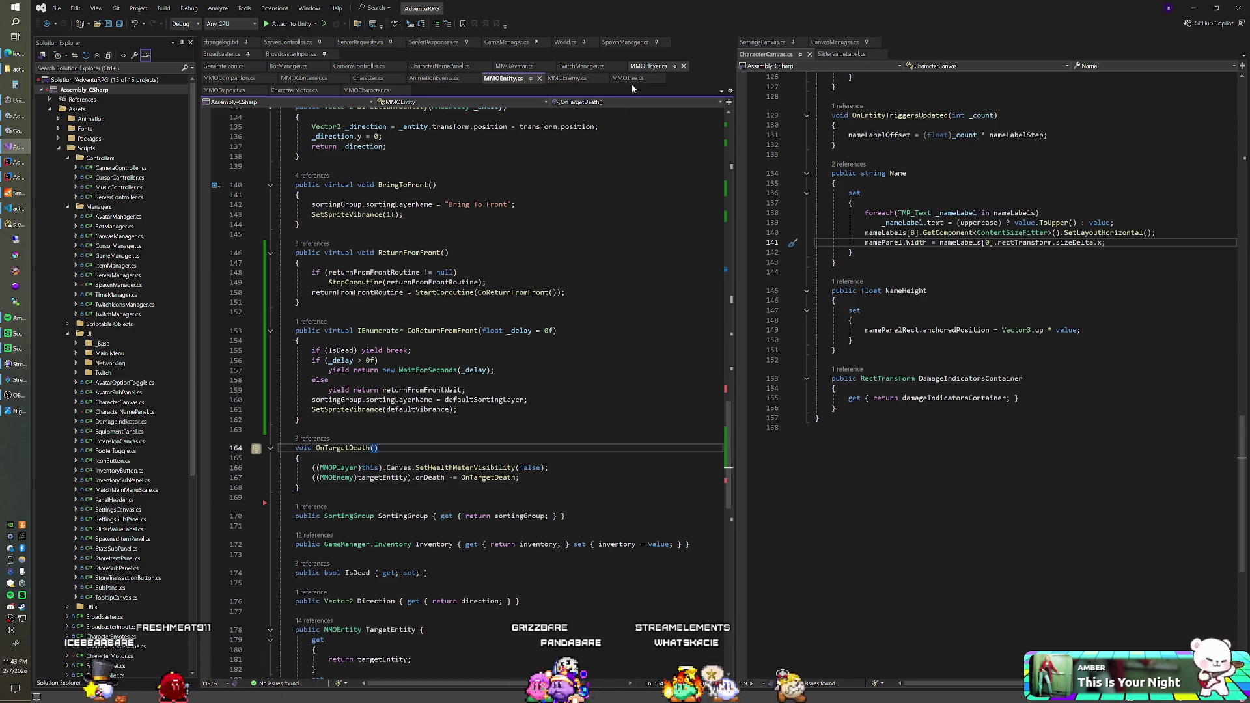
# - In MMOPlayer.cs, add a ReturnFromFront(0.1f) call at the start of CoDeath
pyautogui.click(648, 66)
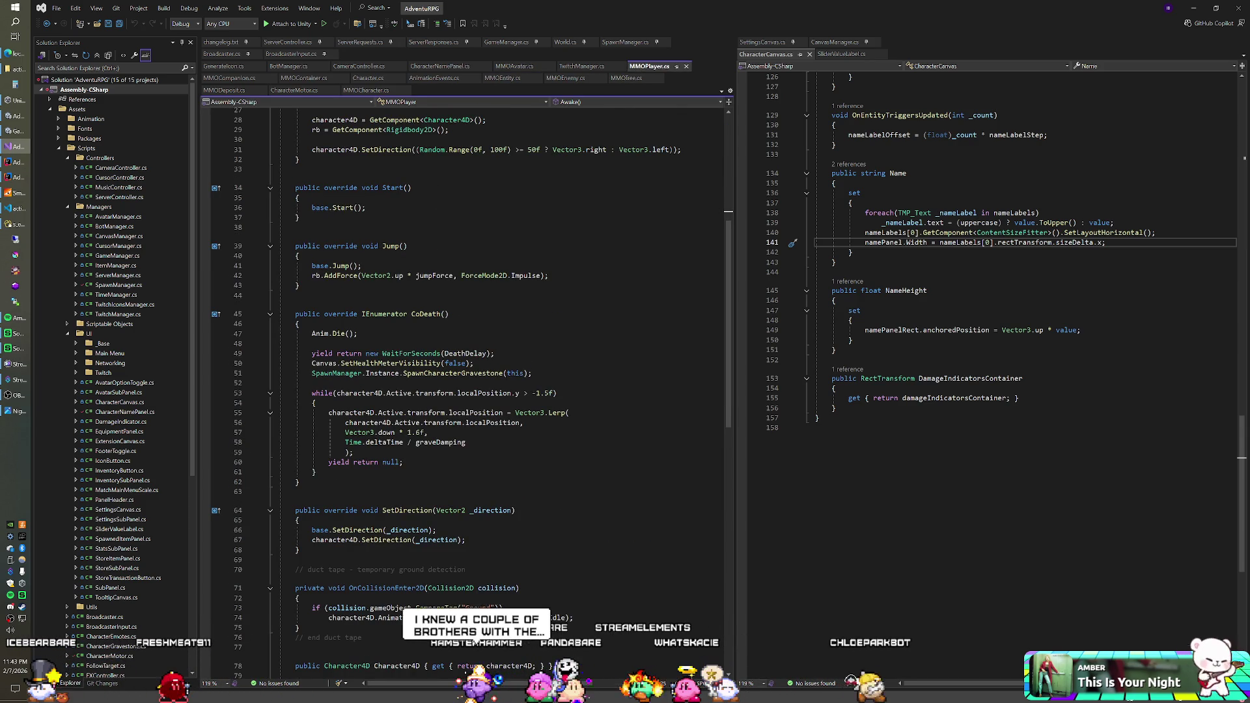
pyautogui.click(299, 323)
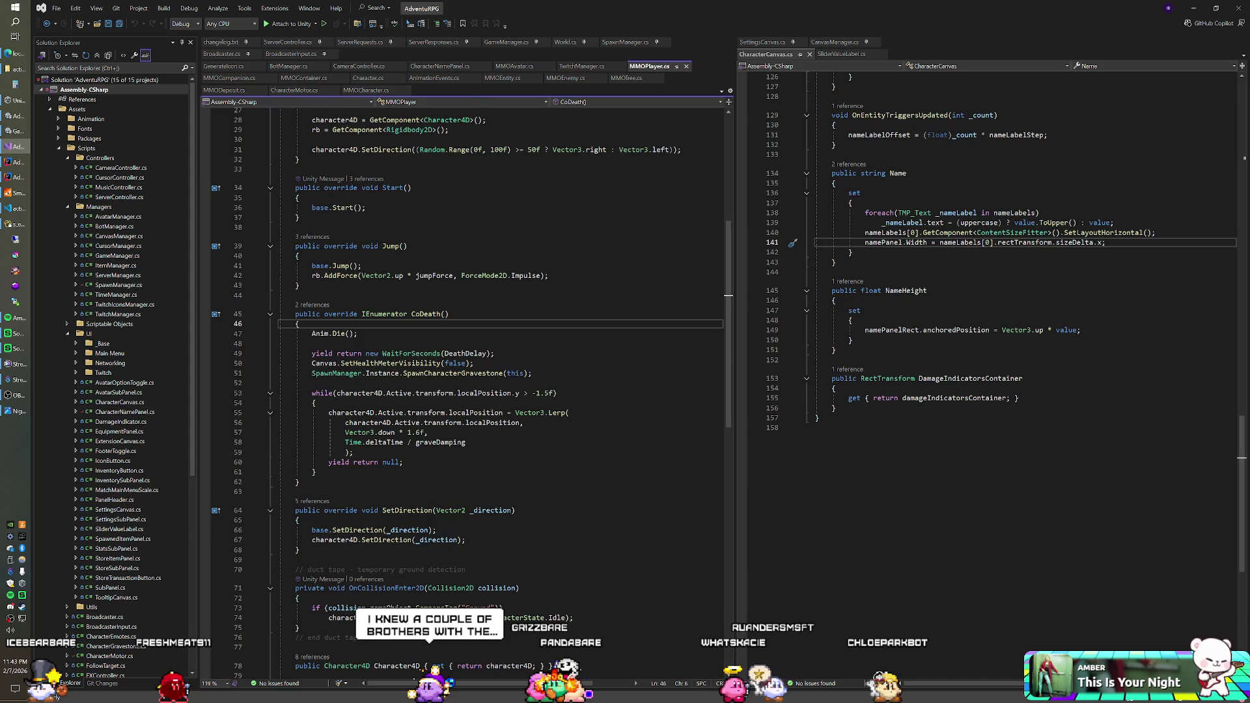
pyautogui.scroll(1, 456, 390)
pyautogui.press('Return')
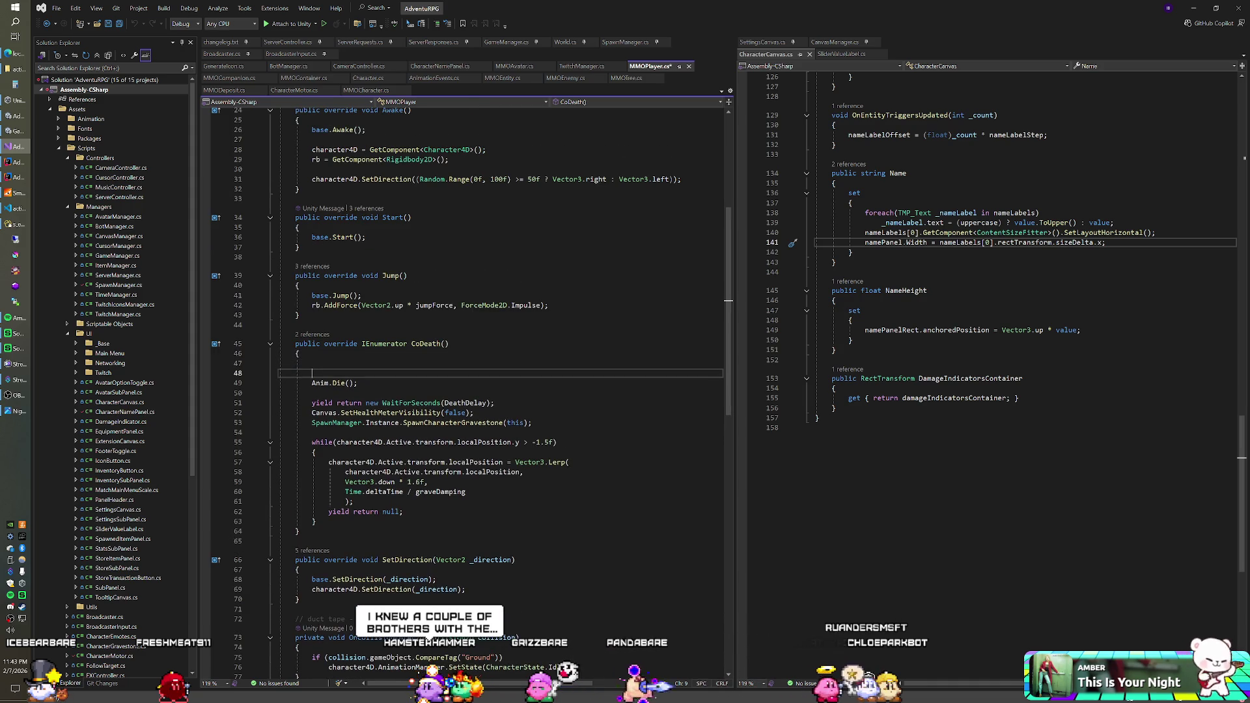
pyautogui.write('ReturnFromFrom')
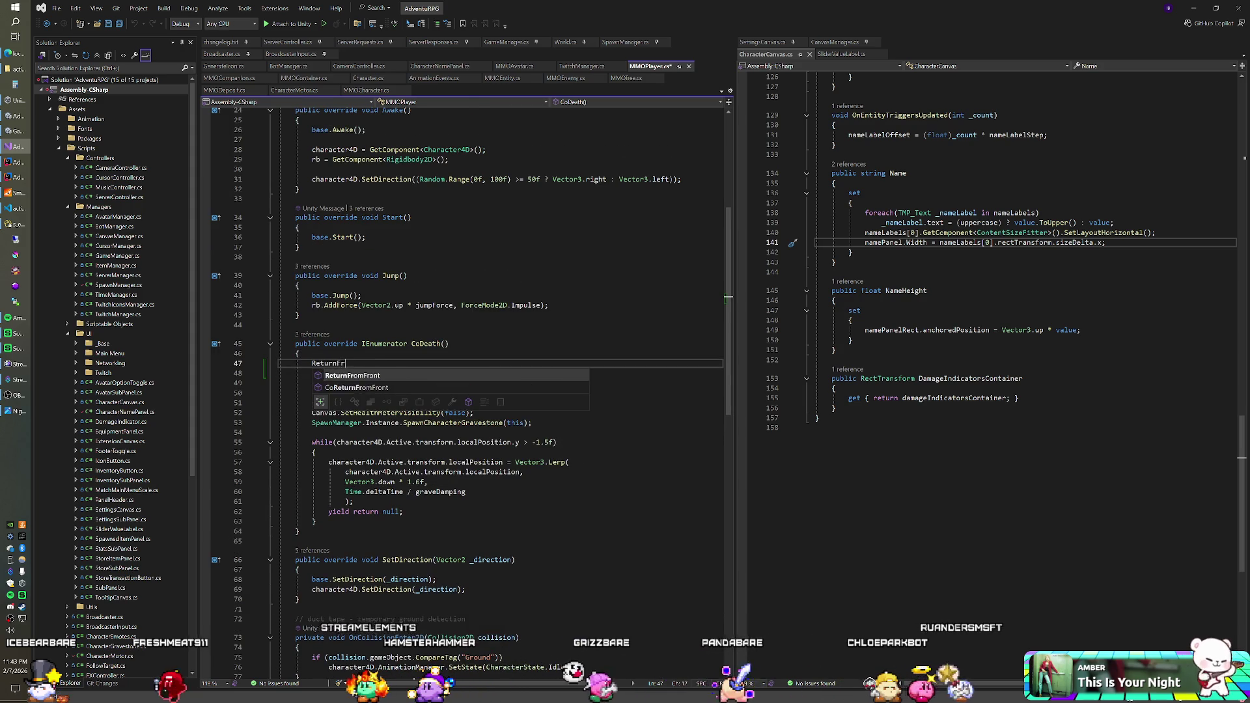
pyautogui.write('(')
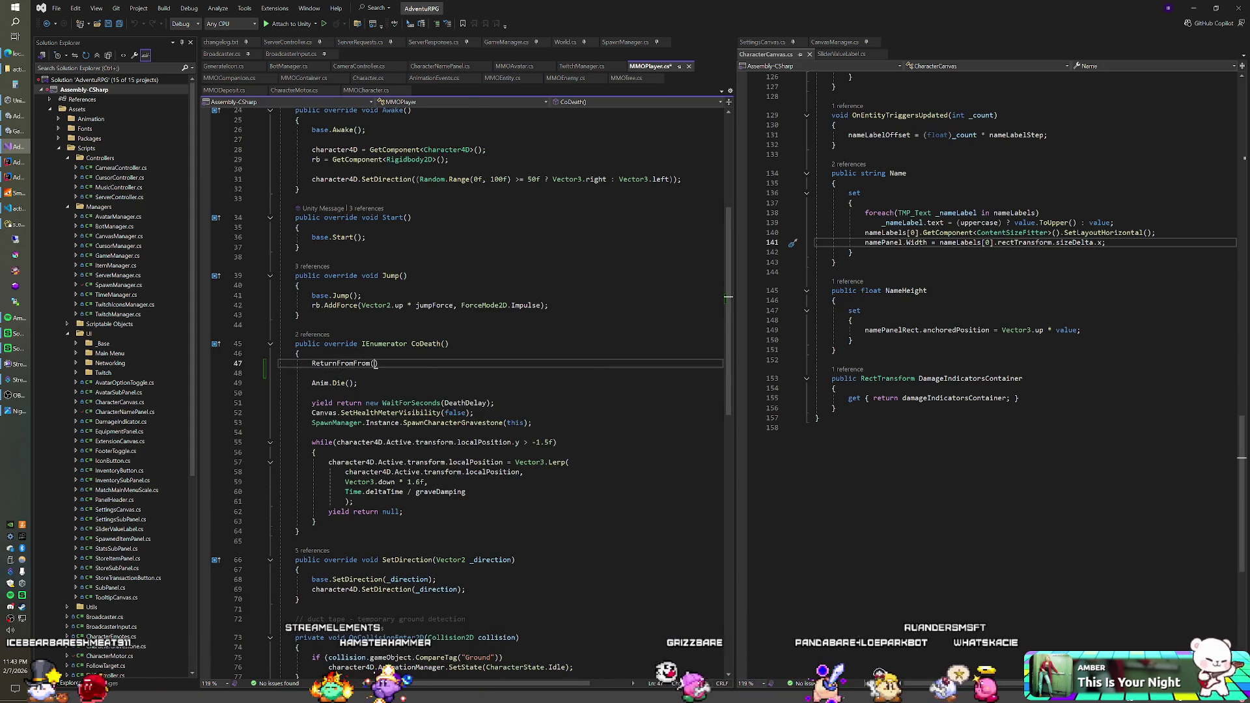
pyautogui.write('0.1')
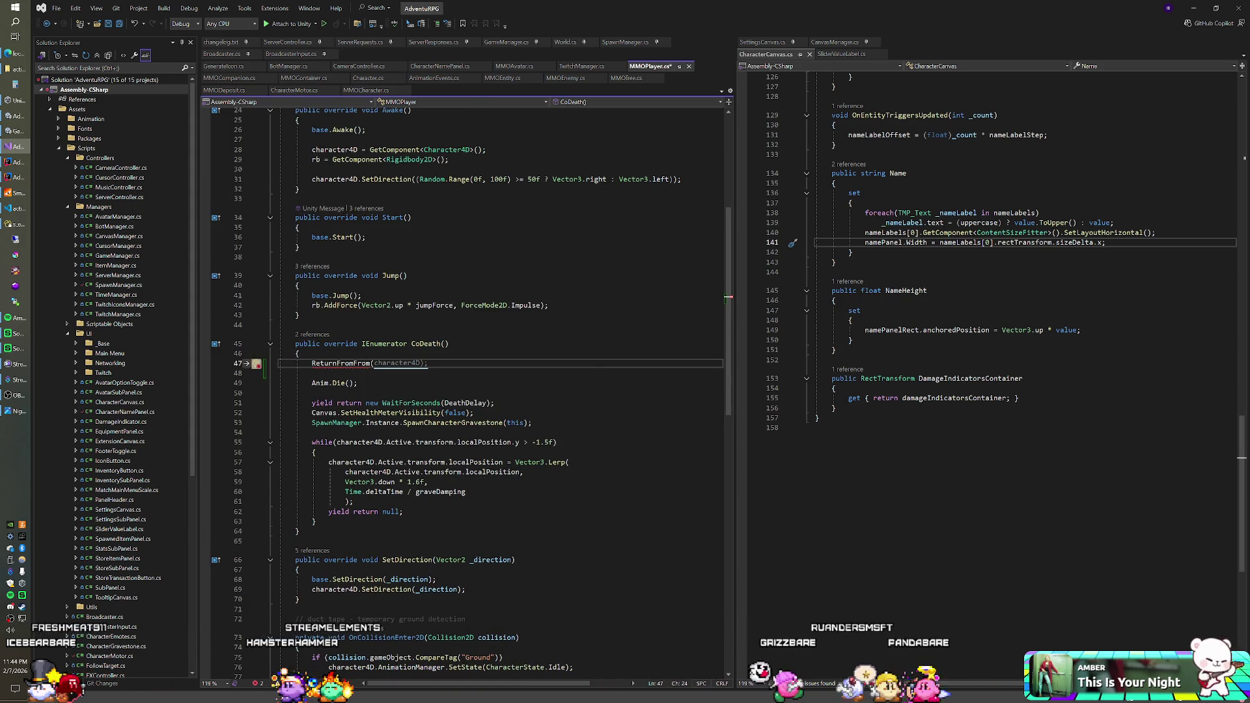
pyautogui.write('f);')
# - Move the call below the DeathDelay wait and fix its misspelled method name
pyautogui.hotkey('shift', 'Up')
pyautogui.hotkey('ctrl', 'x')
pyautogui.press('Down')
pyautogui.press('Down')
pyautogui.press('Down')
pyautogui.press('End')
pyautogui.hotkey('ctrl', 'v')
pyautogui.press('Left')
pyautogui.press('Left')
pyautogui.press('Left')
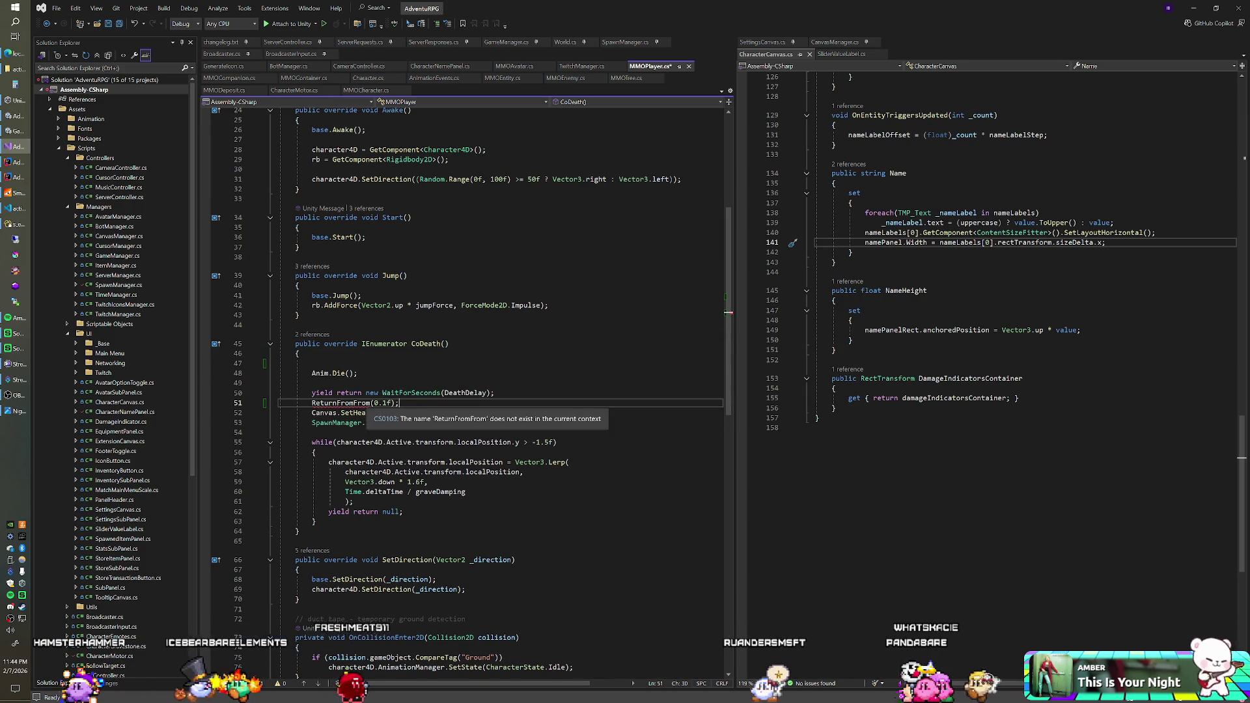
pyautogui.write('Front')
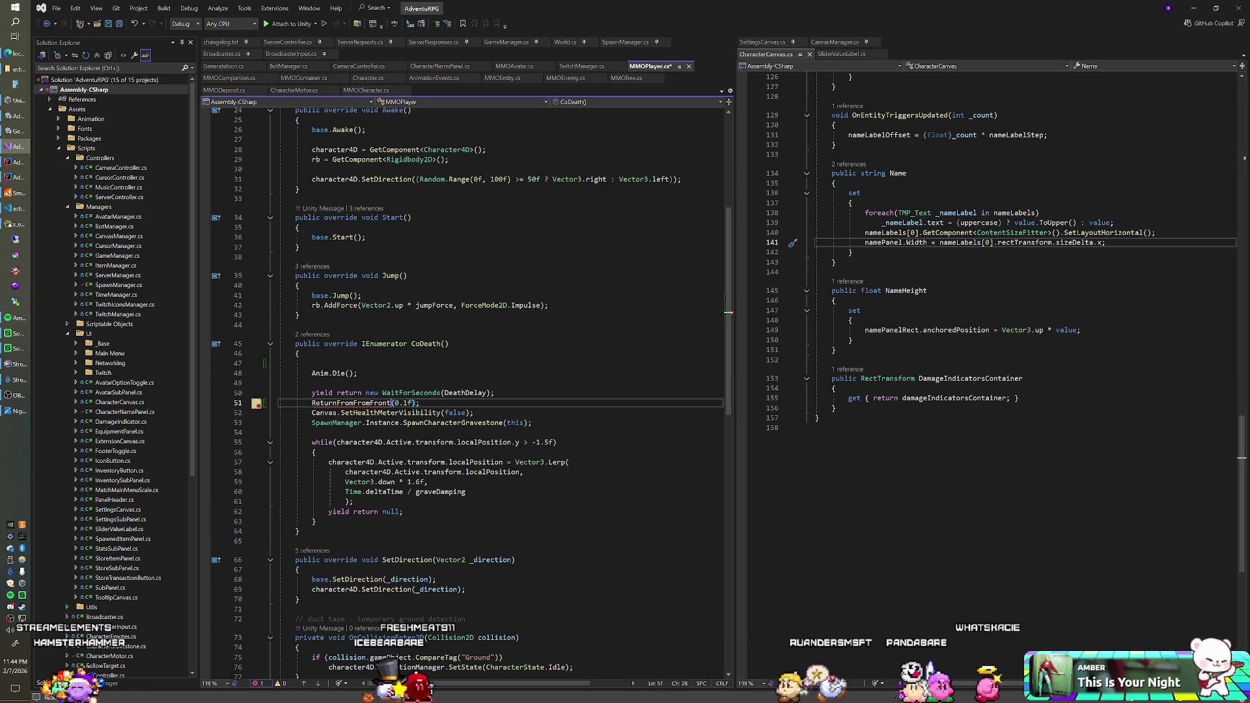
pyautogui.hotkey('ctrl', 'Tab')
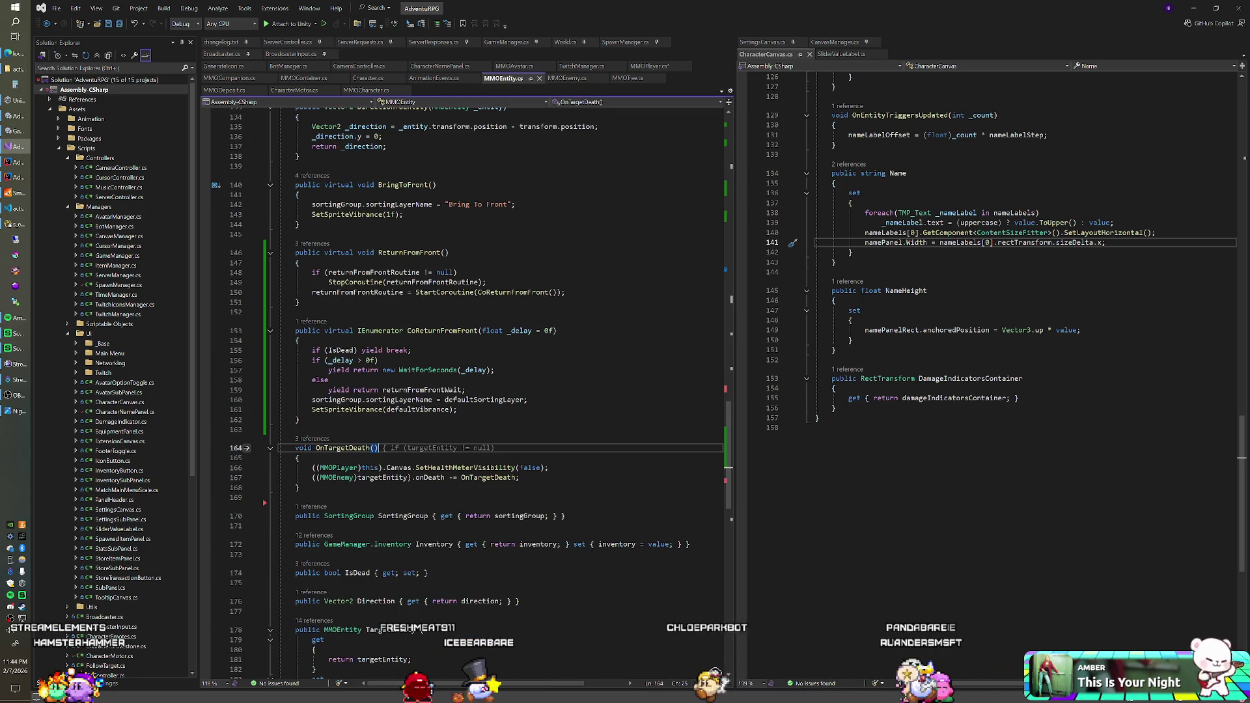
# - Give ReturnFromFront a 'float _delay = 0f' parameter and pass _delay into CoReturnFromFront
pyautogui.hotkey('ctrl', '-')
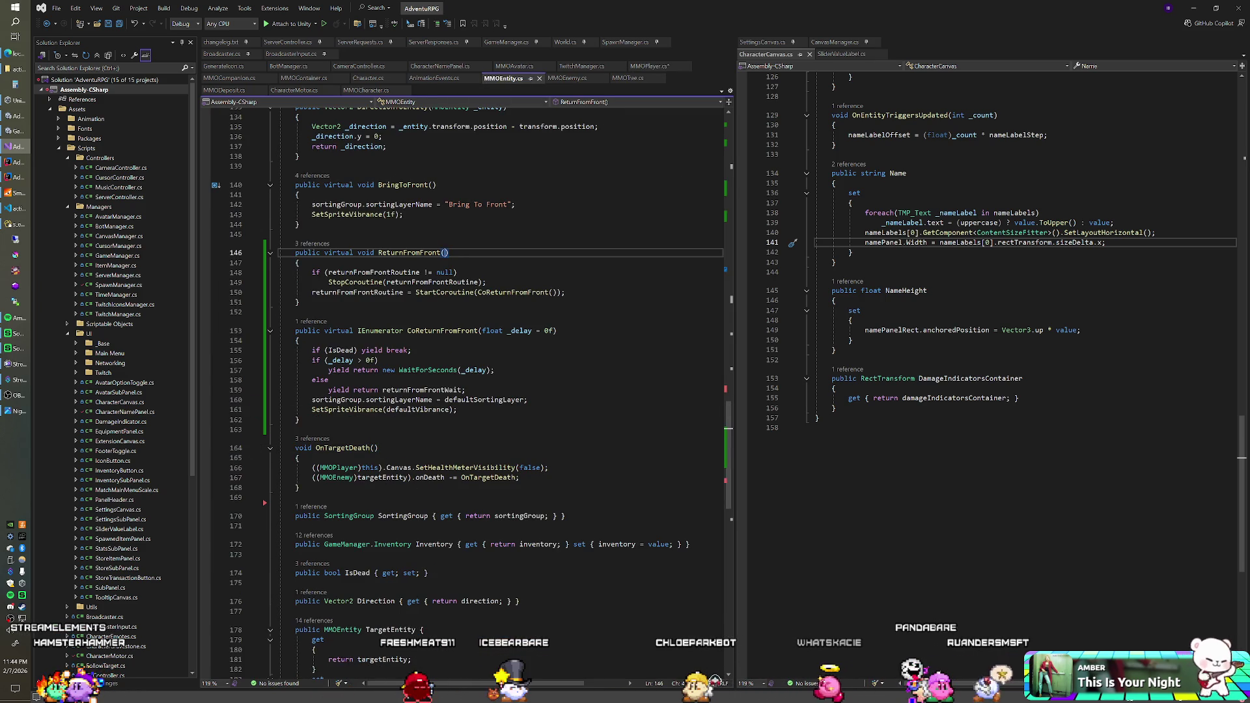
pyautogui.hotkey('ctrl', '-')
pyautogui.hotkey('ctrl', 'c')
pyautogui.hotkey('ctrl', '-')
pyautogui.hotkey('ctrl', 'v')
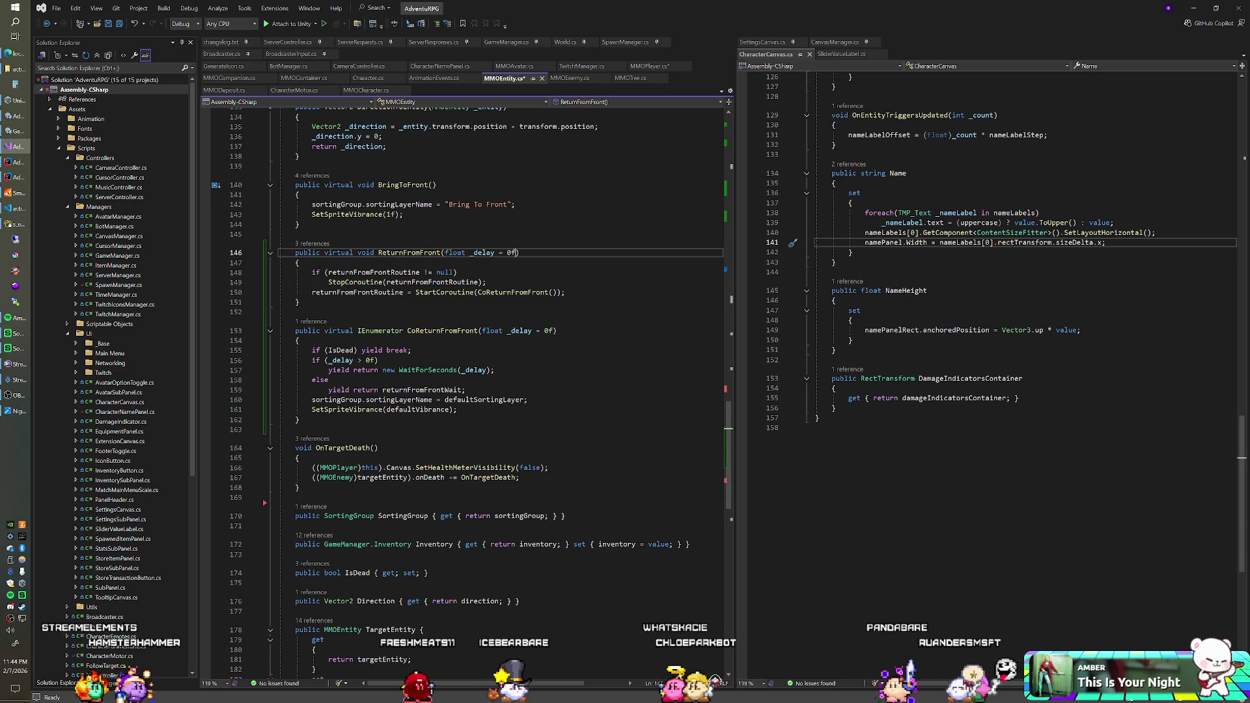
pyautogui.press('Down')
pyautogui.press('Down')
pyautogui.press('Down')
pyautogui.press('End')
pyautogui.press('Left')
pyautogui.press('Left')
pyautogui.press('Left')
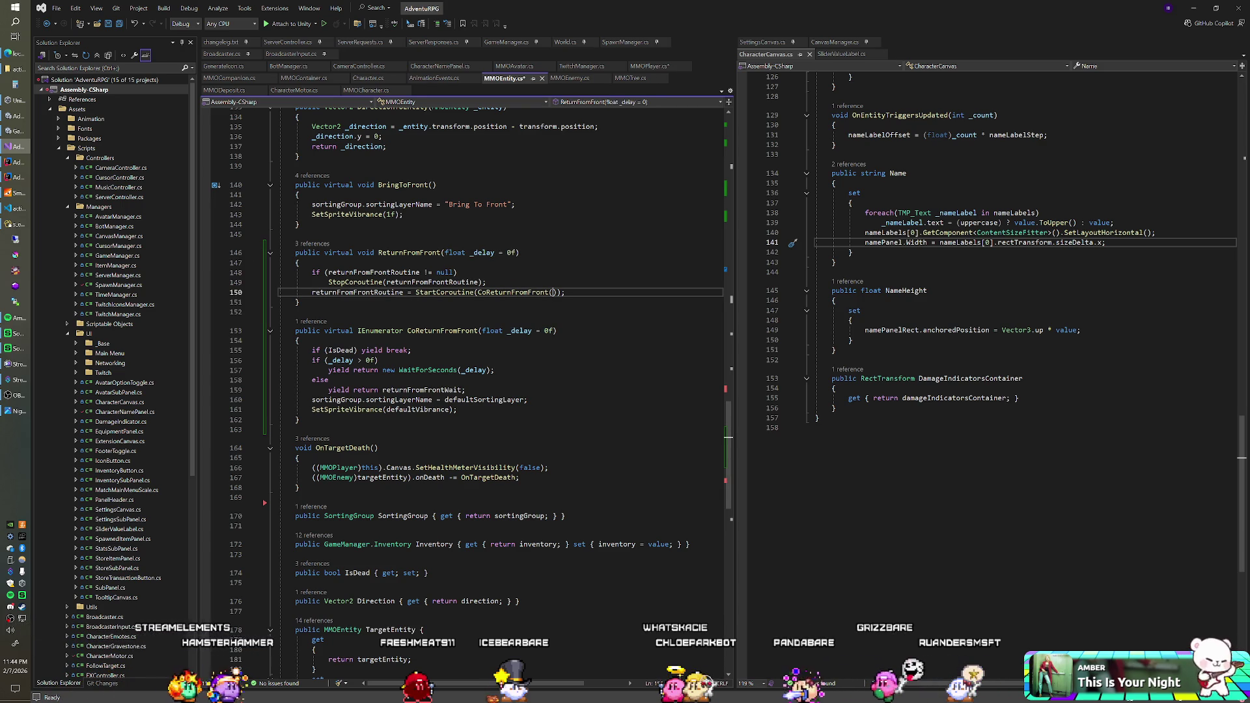
pyautogui.write('_delay')
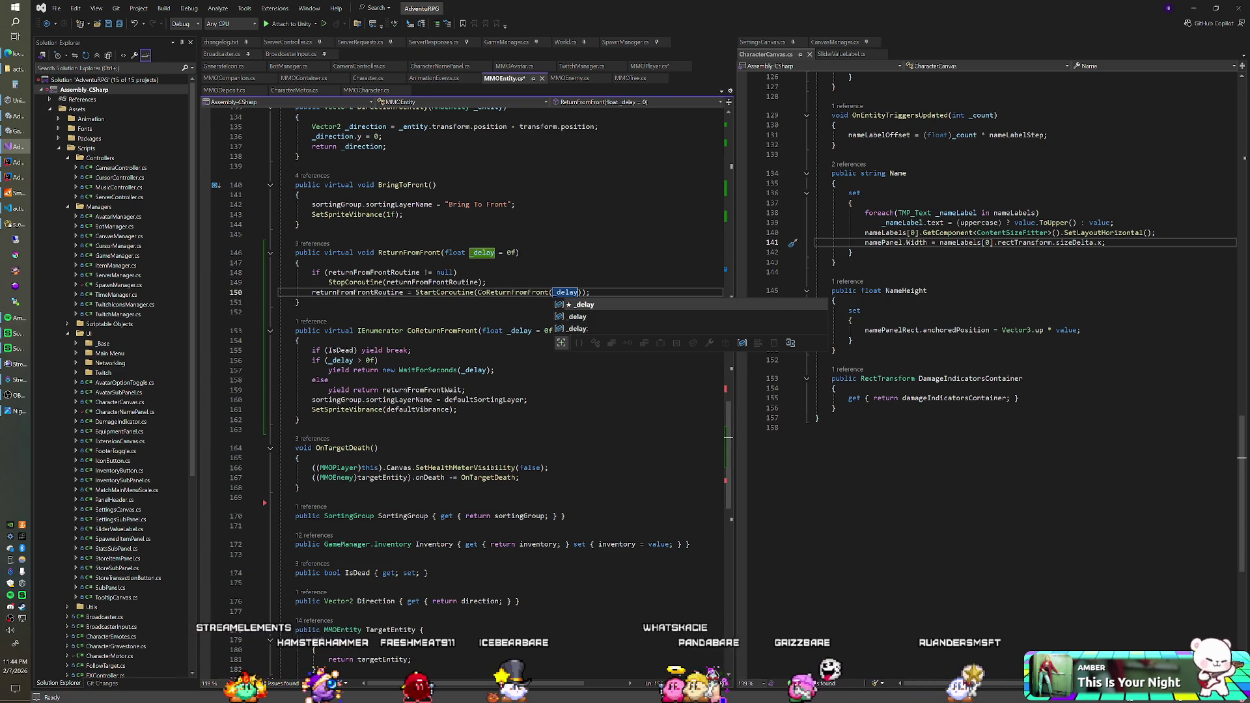
pyautogui.press('Tab')
# - Save MMOEntity.cs, review the delay check, and switch back to Unity
pyautogui.press('Up')
pyautogui.press('Up')
pyautogui.press('Up')
pyautogui.hotkey('ctrl', 's')
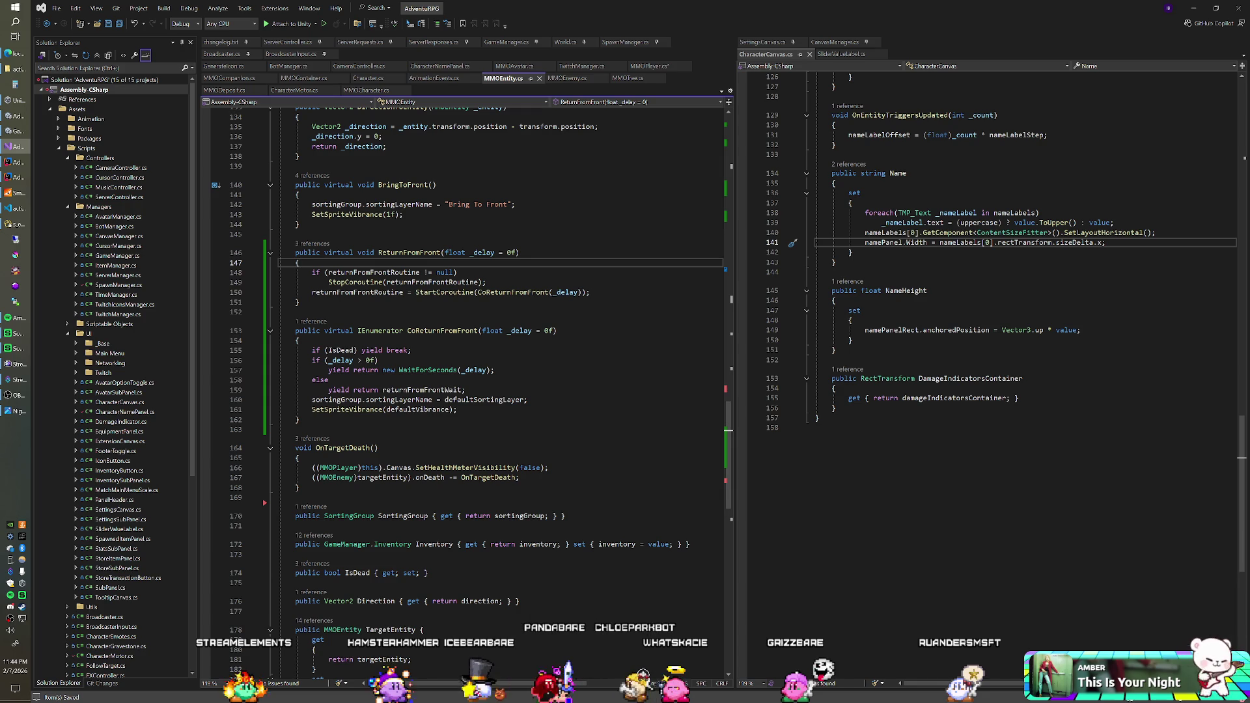
pyautogui.press('Down')
pyautogui.press('Down')
pyautogui.press('Down')
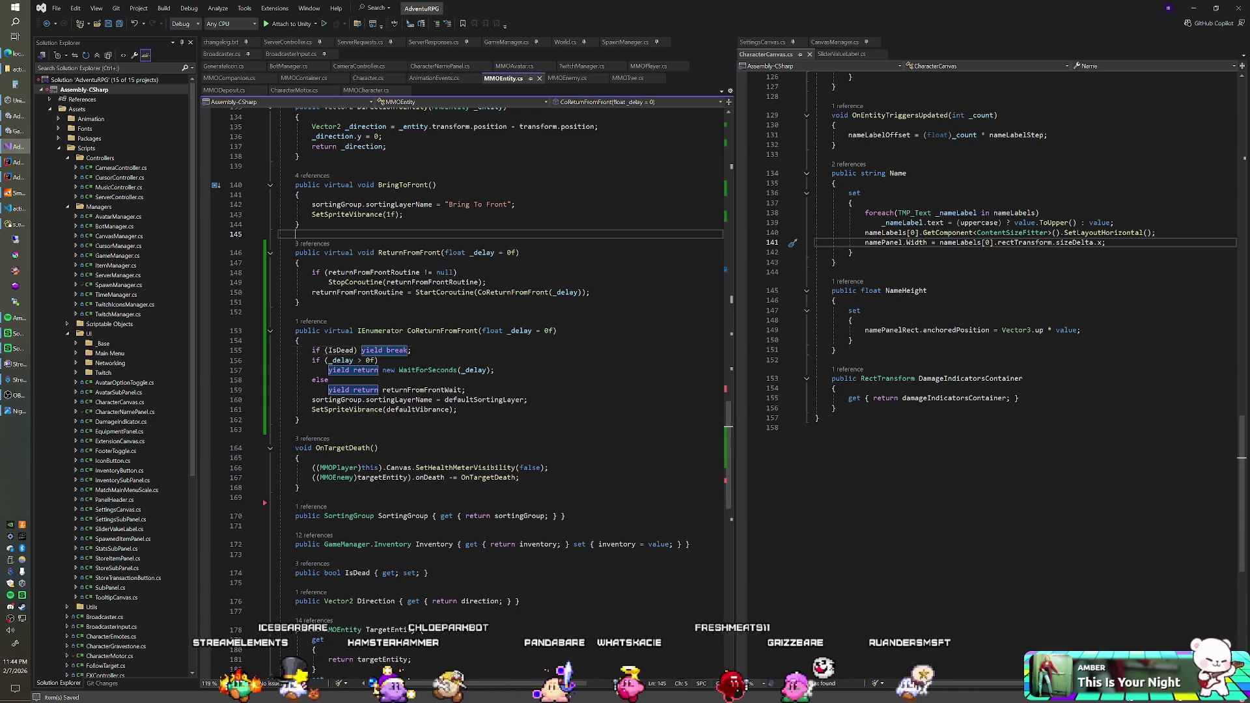
pyautogui.hotkey('alt', 'Tab')
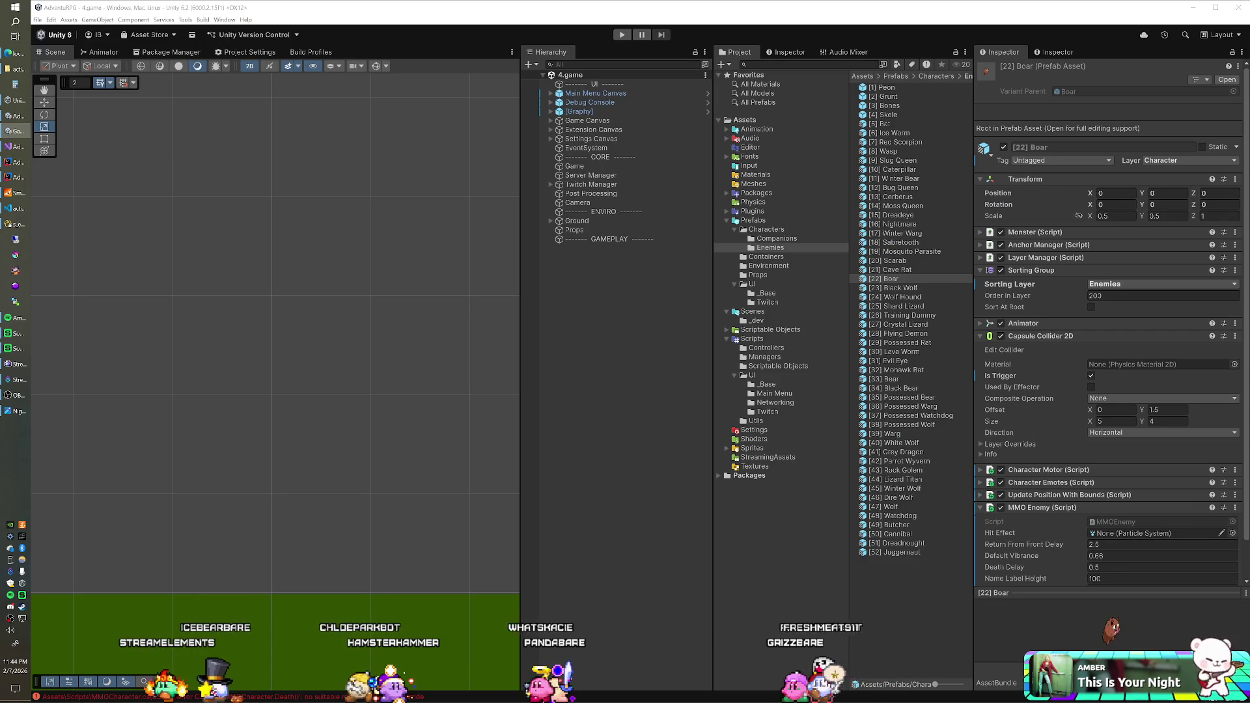
# - Set Crystal Lizard's exclude value to 0 and the four rows above it to 1
pyautogui.click(16, 224)
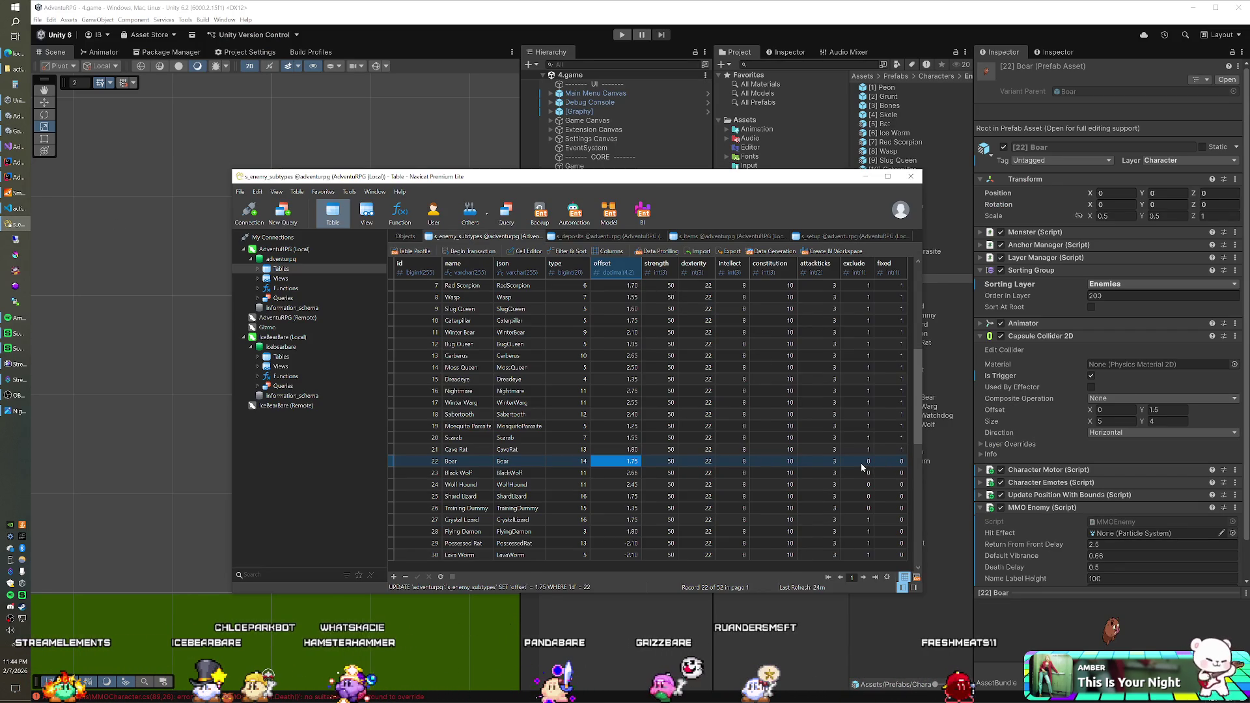
pyautogui.doubleClick(866, 519)
pyautogui.write('0')
pyautogui.press('Up')
pyautogui.write('1')
pyautogui.press('Up')
pyautogui.write('1')
pyautogui.press('Up')
pyautogui.write('1')
pyautogui.press('Up')
pyautogui.press('Up')
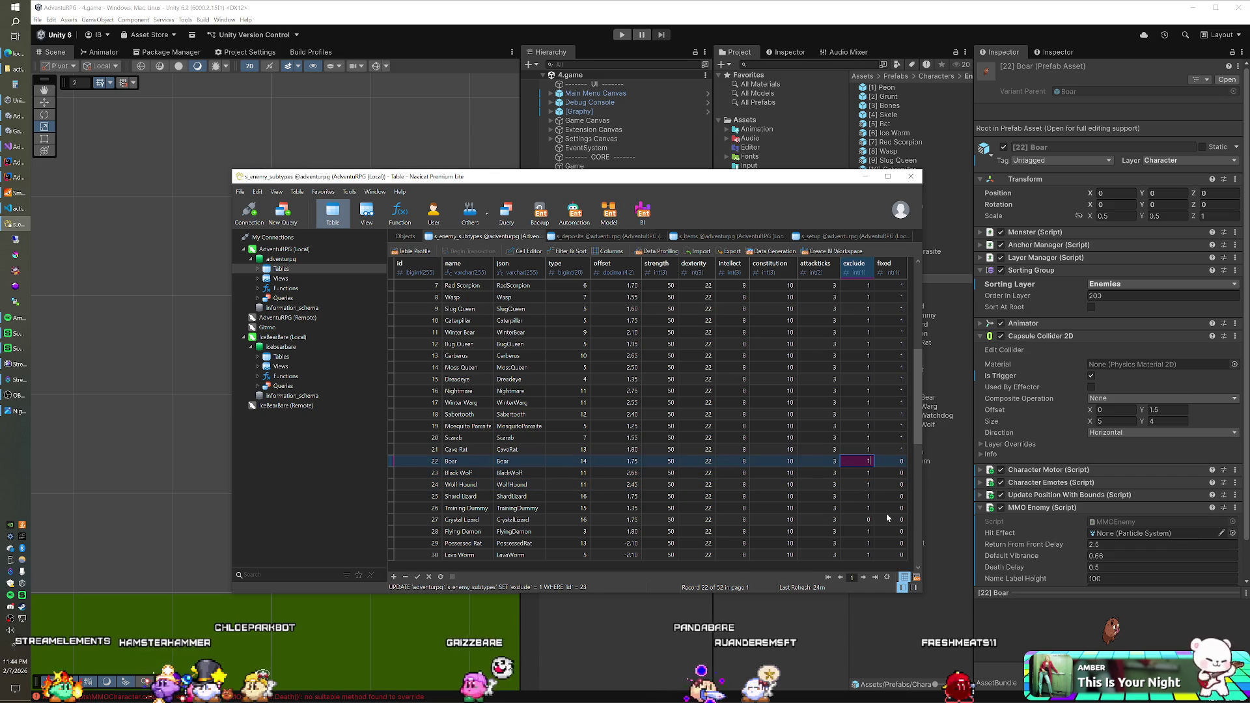
pyautogui.write('1')
pyautogui.press('Down')
# - Set exclude to 0 for Flying Demon and the next two rows
pyautogui.click(854, 527)
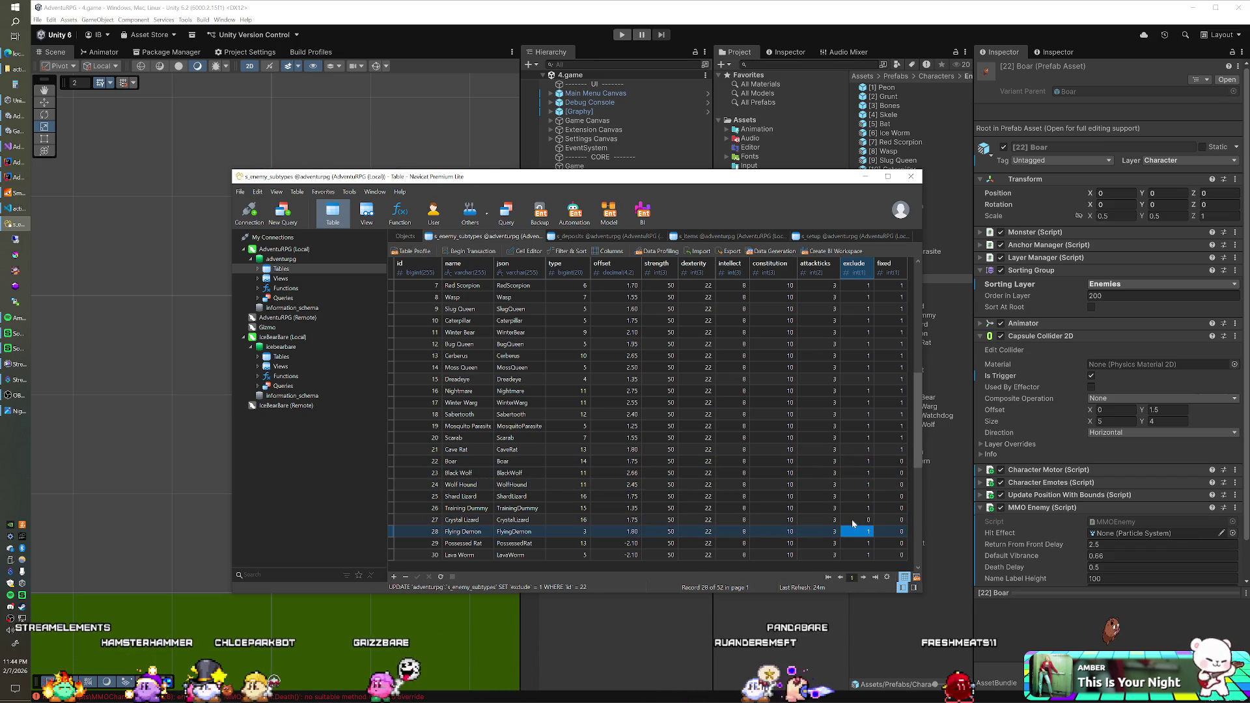
pyautogui.write('0')
pyautogui.press('Down')
pyautogui.write('0')
pyautogui.press('Down')
pyautogui.write('0')
pyautogui.press('Down')
pyautogui.press('Down')
pyautogui.press('Down')
pyautogui.press('Down')
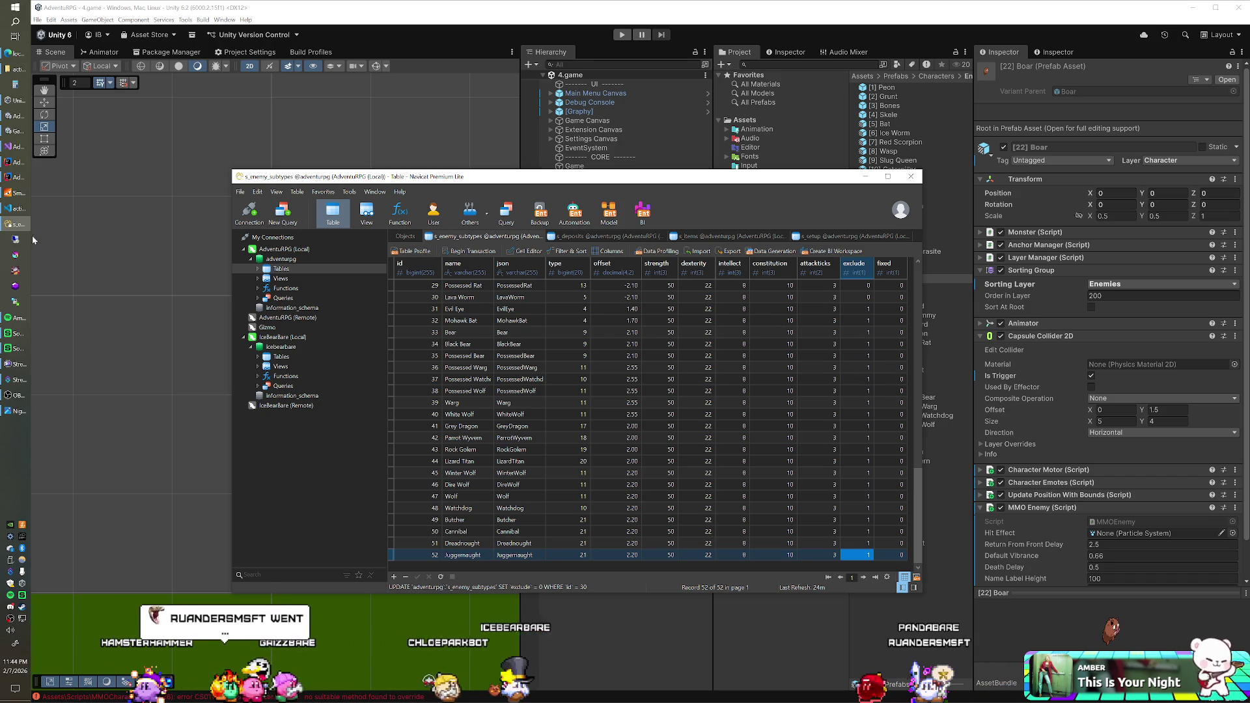
# - Restart the SmartFoxServer game server, then return to Unity and start Play mode
pyautogui.click(14, 193)
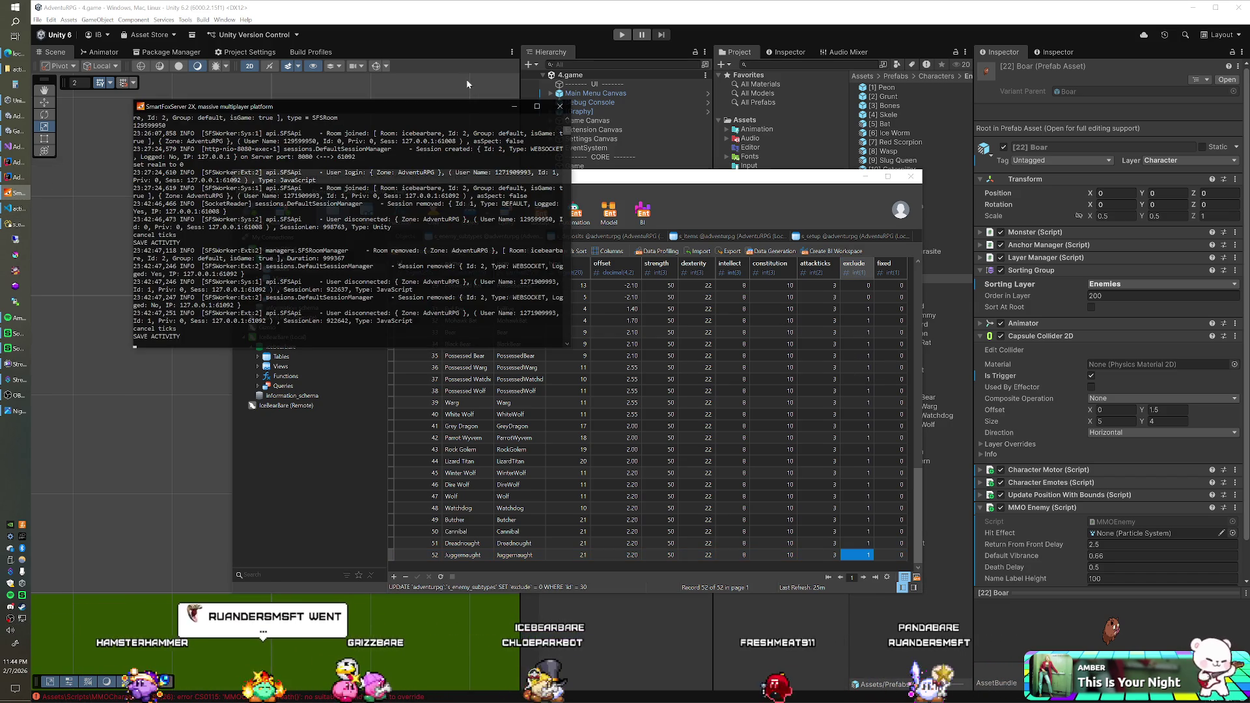
pyautogui.click(461, 120)
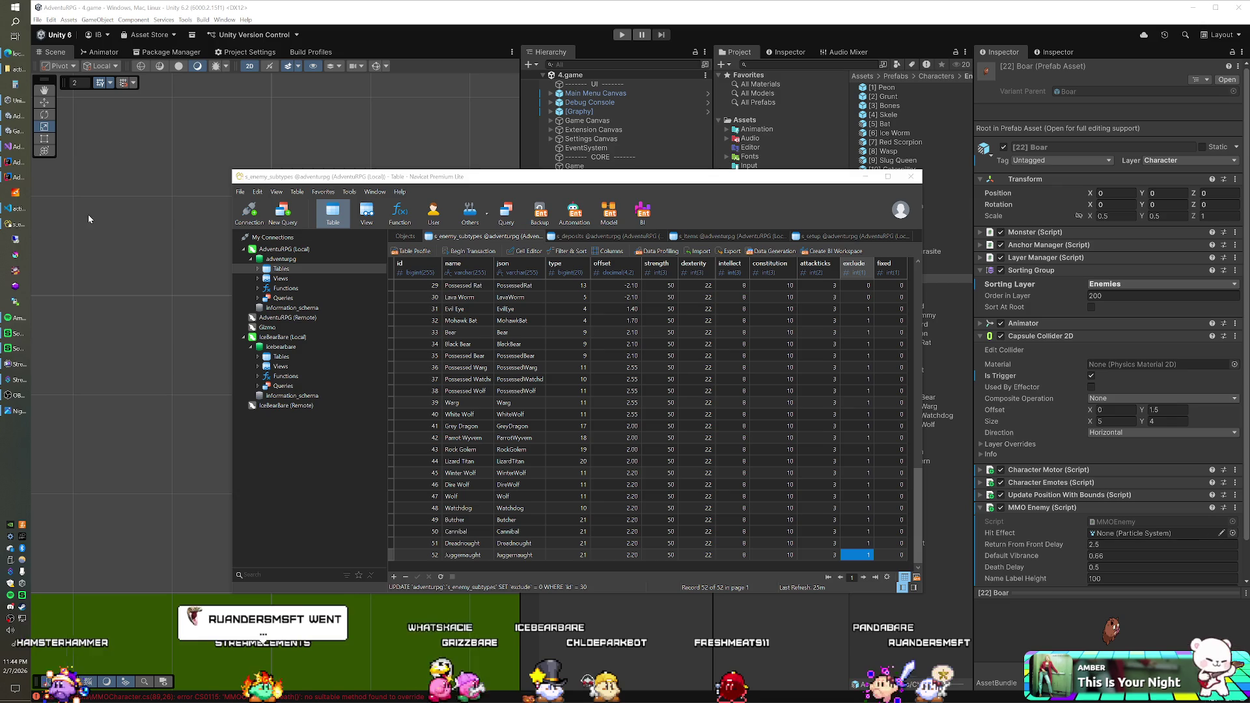
pyautogui.click(14, 194)
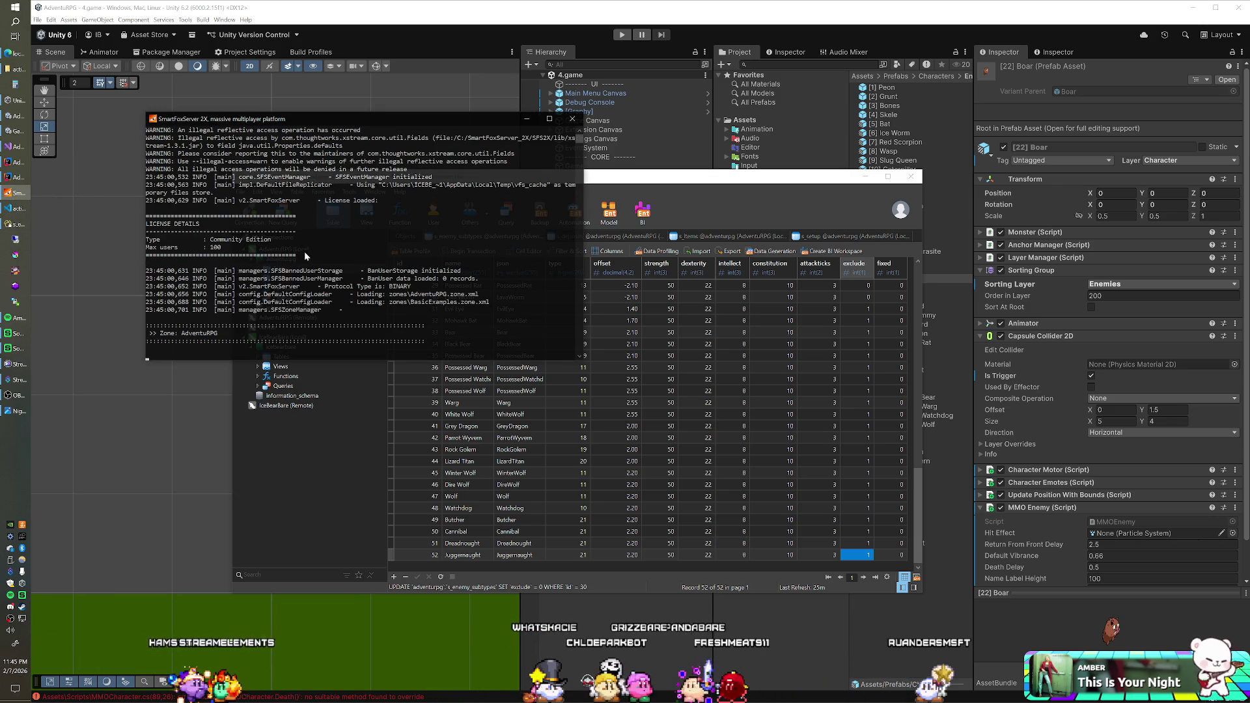
pyautogui.click(14, 130)
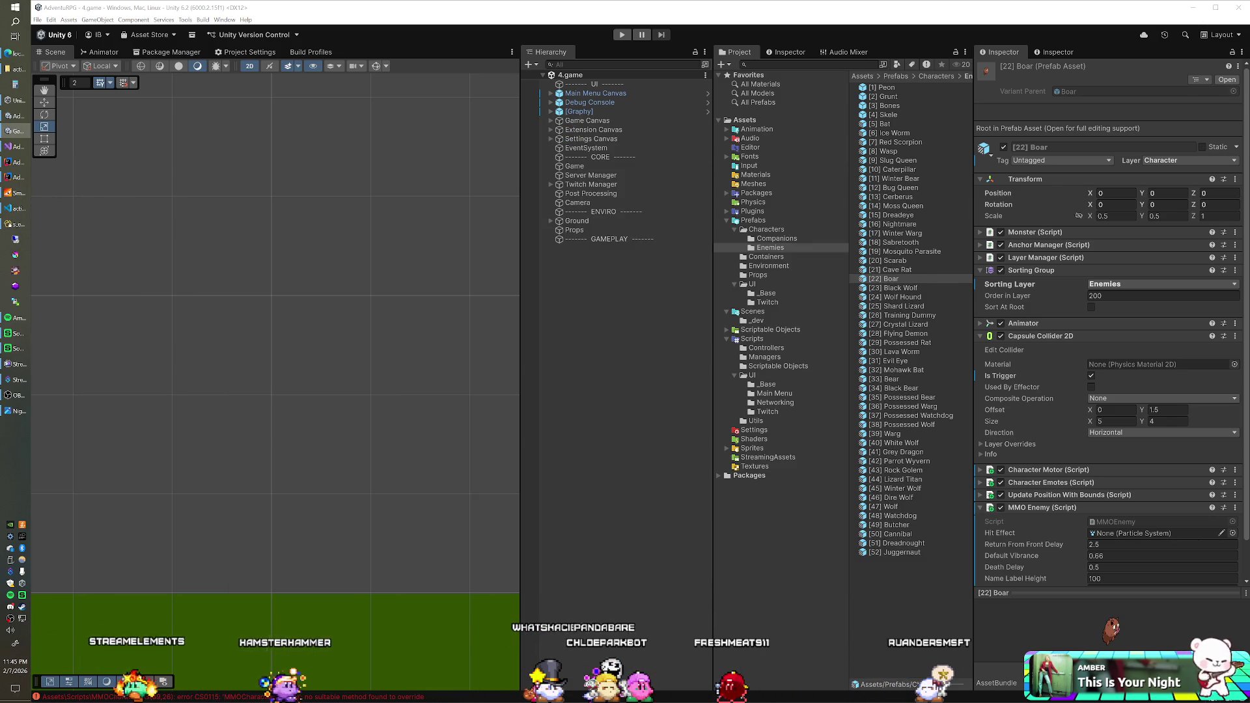
pyautogui.hotkey('ctrl', 'p')
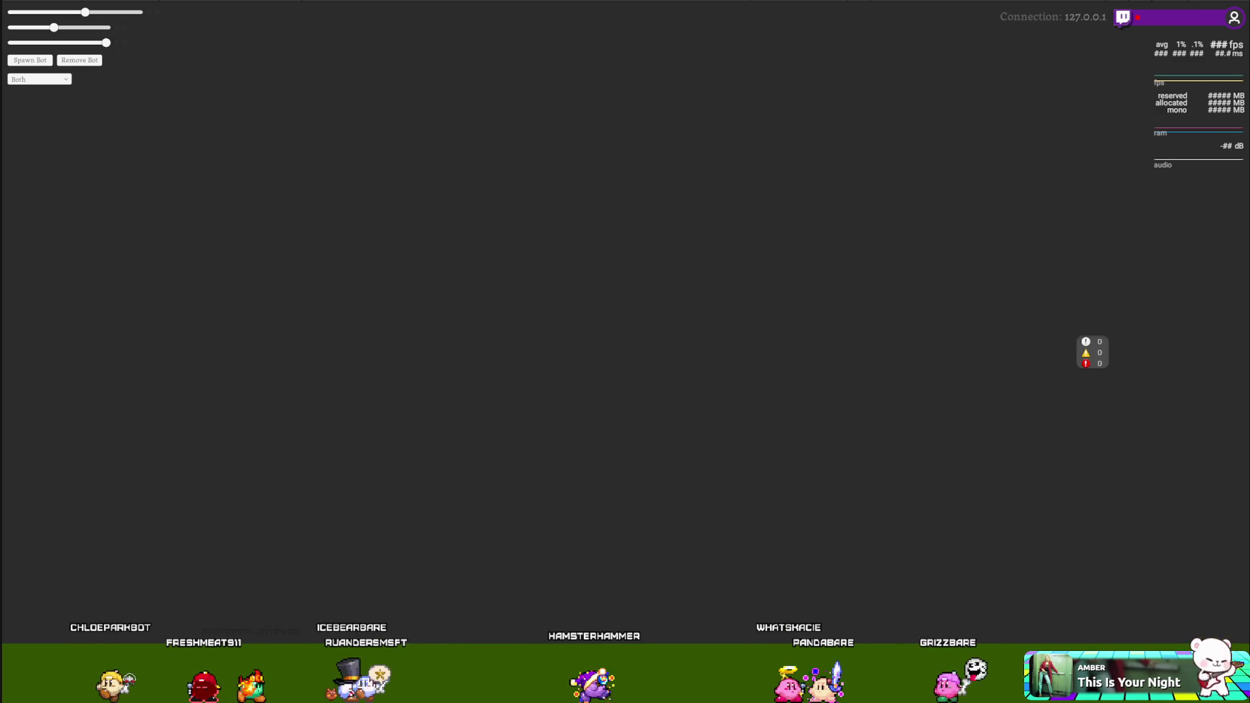
# - Watch the spawned characters and their name labels, then switch back to the editor
pyautogui.hotkey('alt', 'Tab')
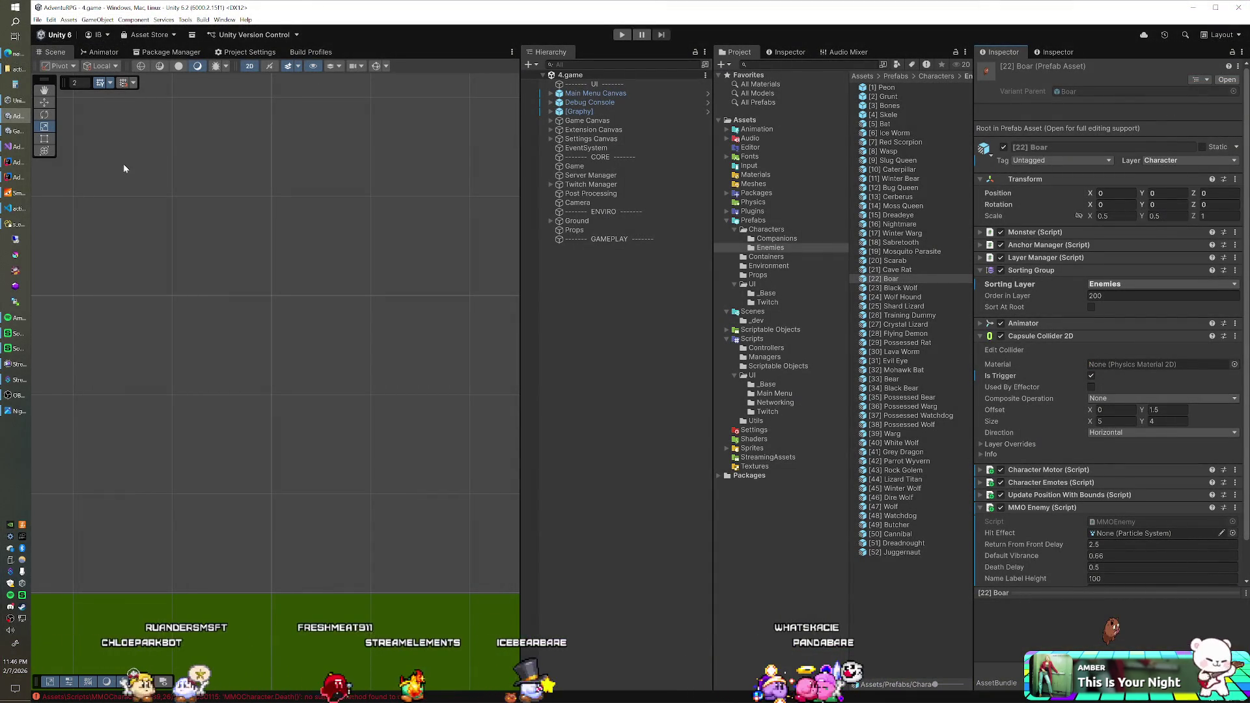
# - Hide the server console, retry Play, and open MMOCharacter.cs from the compiler error
pyautogui.click(14, 193)
pyautogui.click(14, 193)
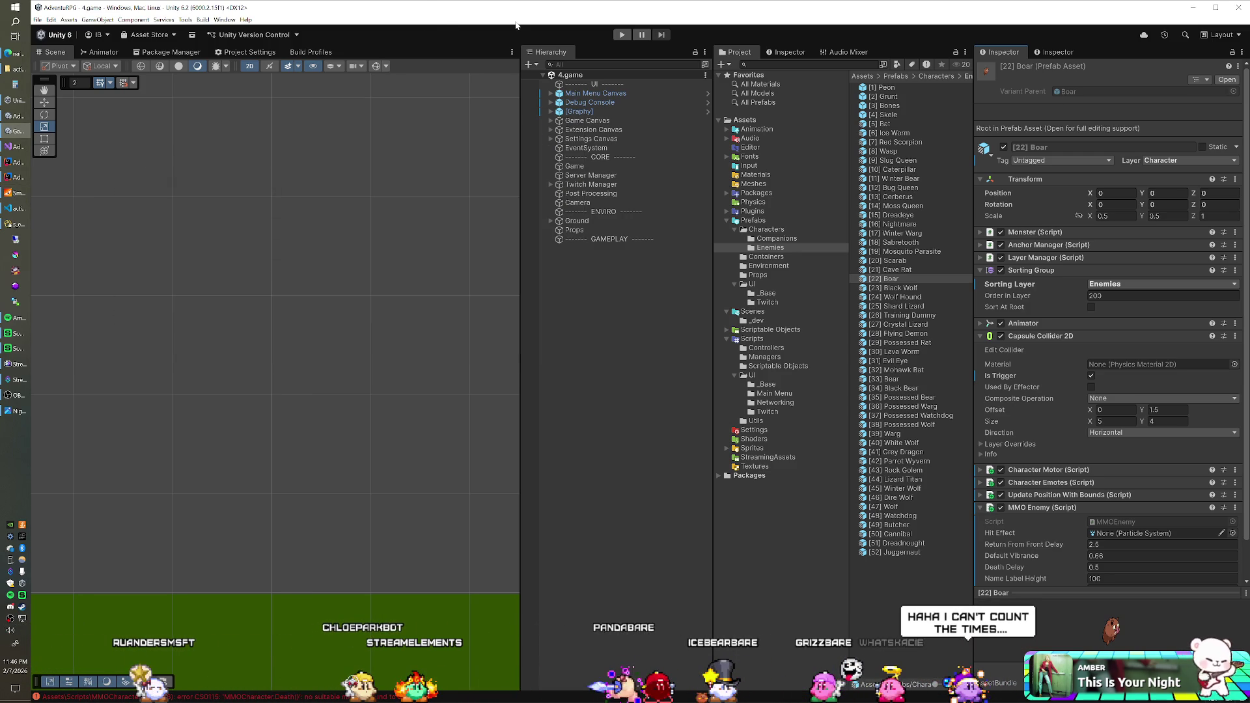
pyautogui.click(615, 37)
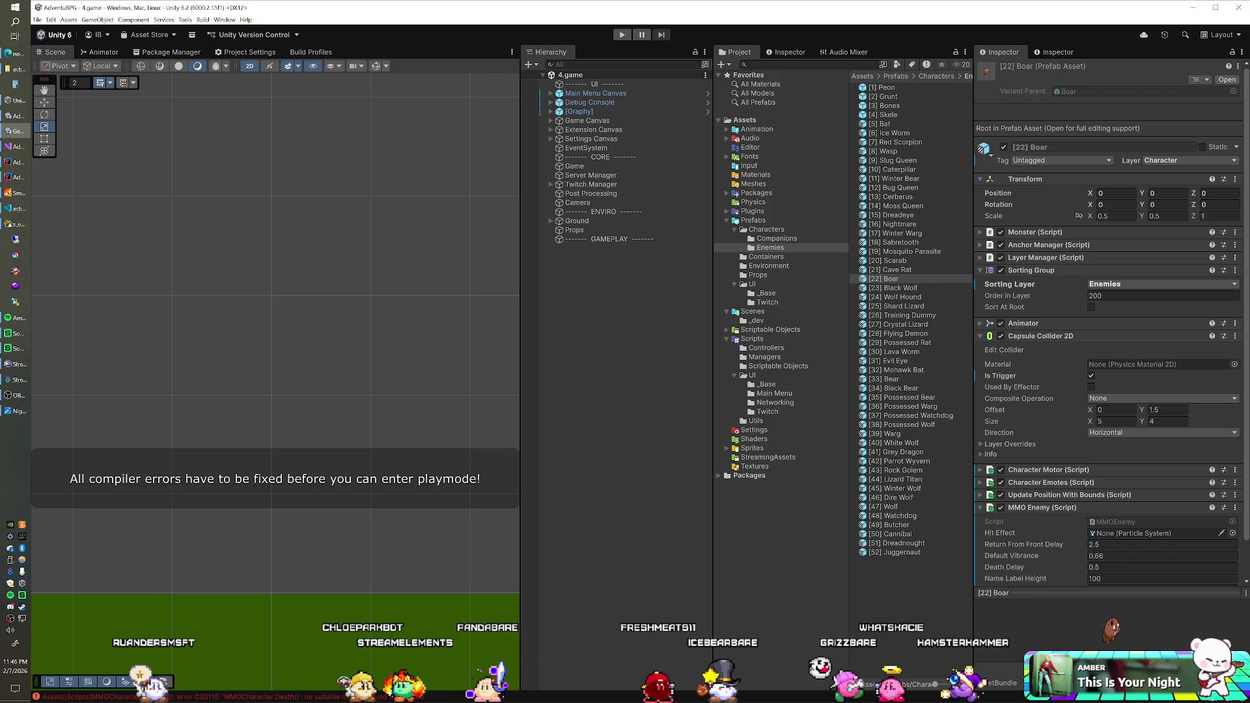
pyautogui.click(85, 696)
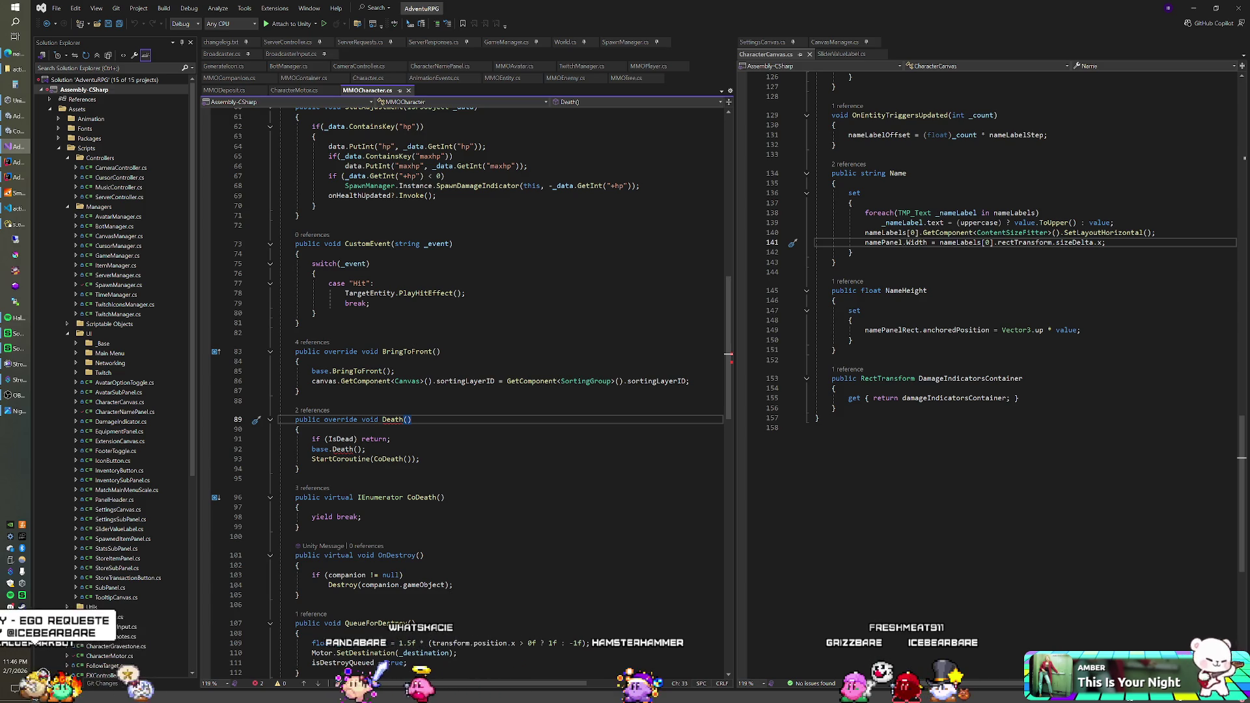
# - Correct the misspelled ReturnFromFront call in MMOPlayer.cs's CoDeath
pyautogui.click(643, 66)
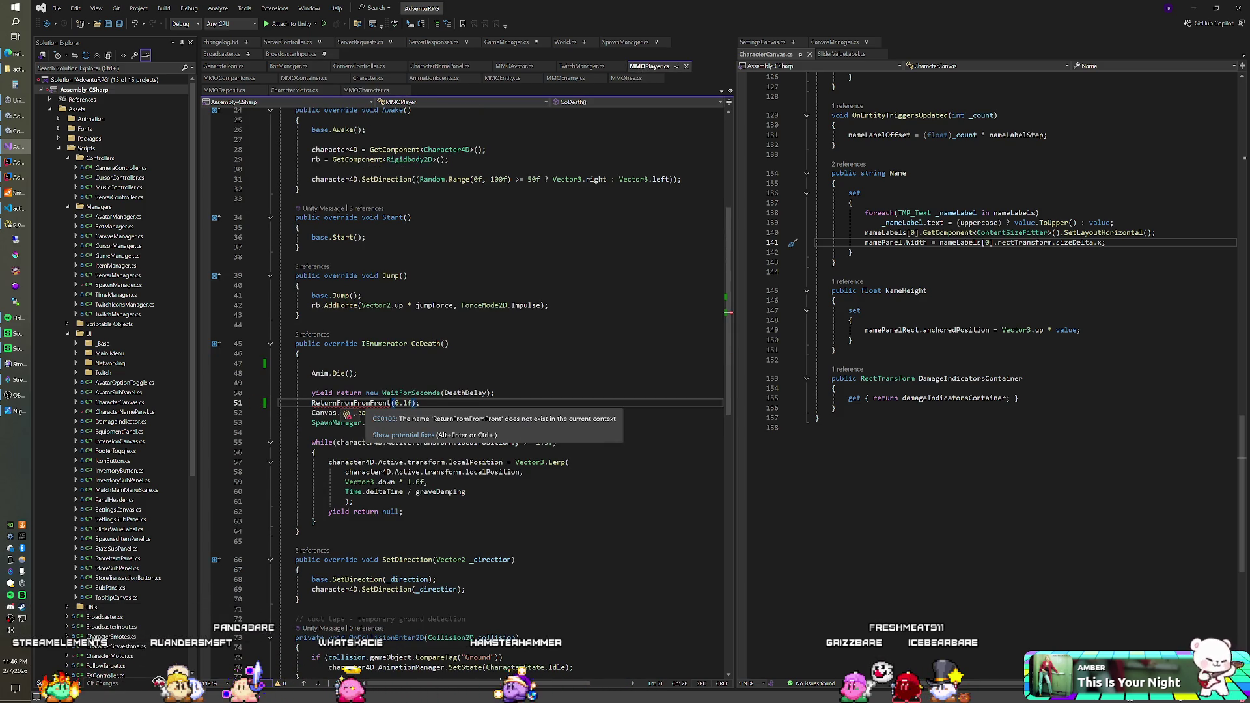
pyautogui.click(370, 403)
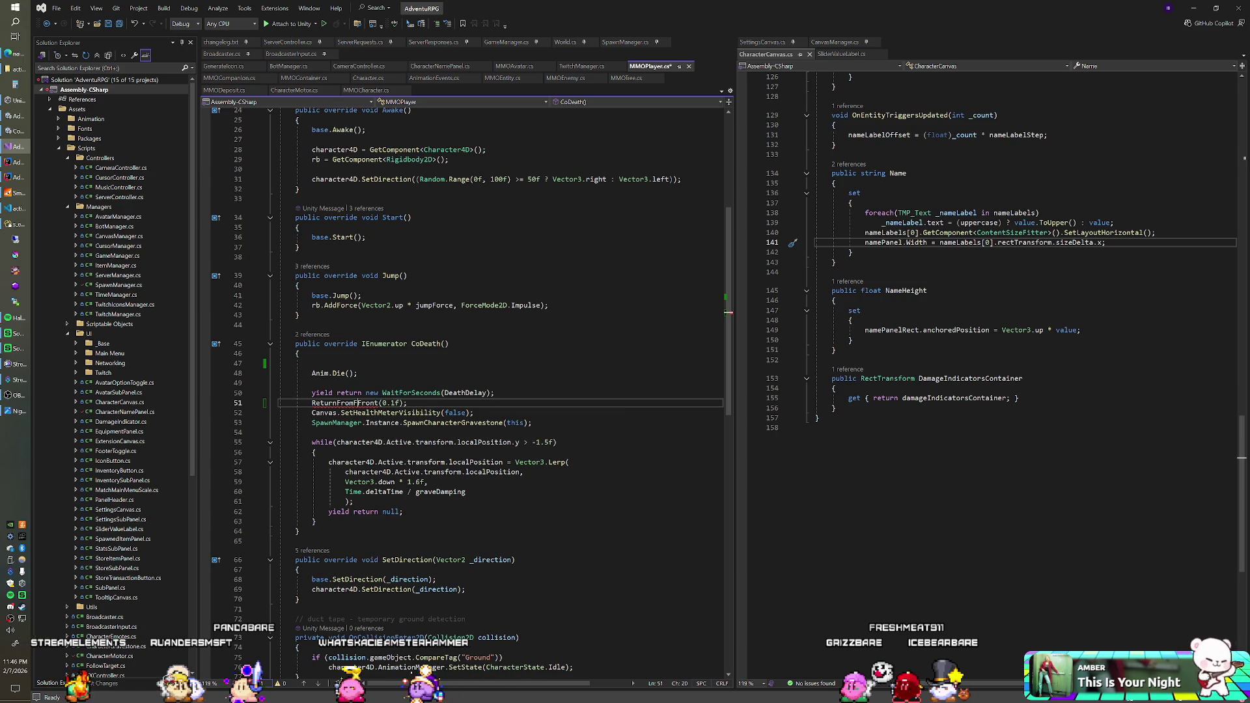
pyautogui.press('Up')
pyautogui.press('Up')
pyautogui.press('Up')
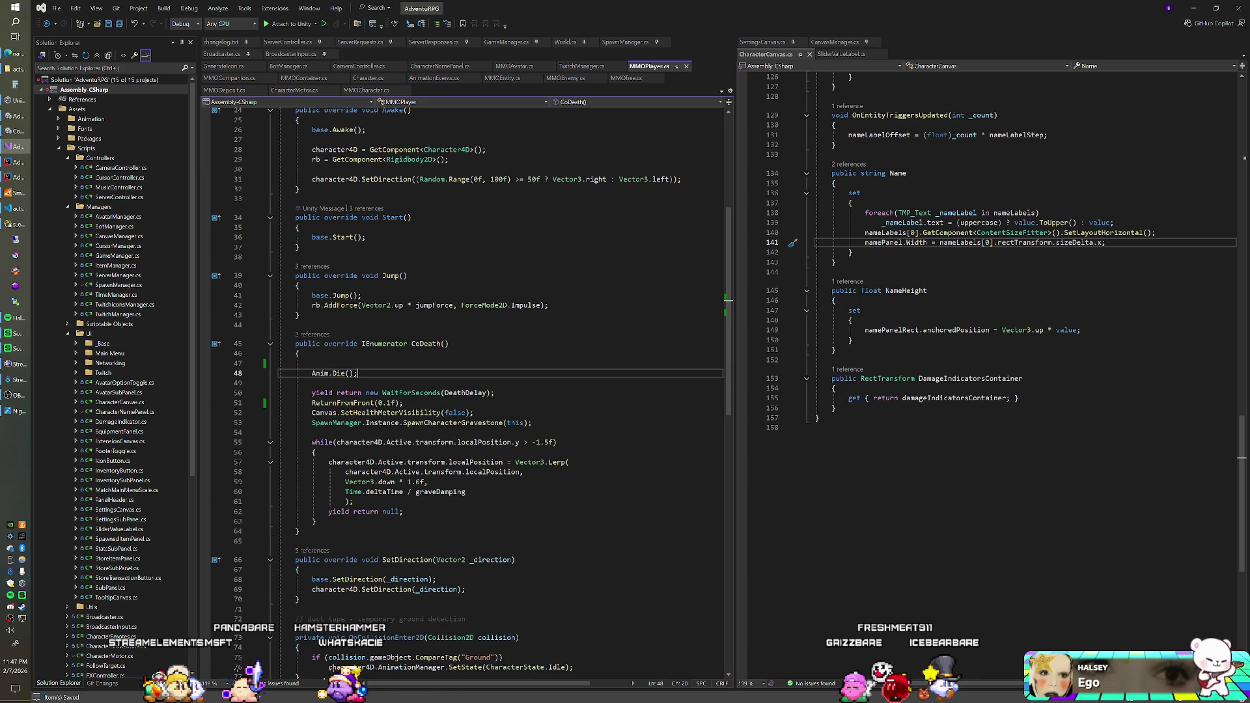
pyautogui.hotkey('alt', 'Tab')
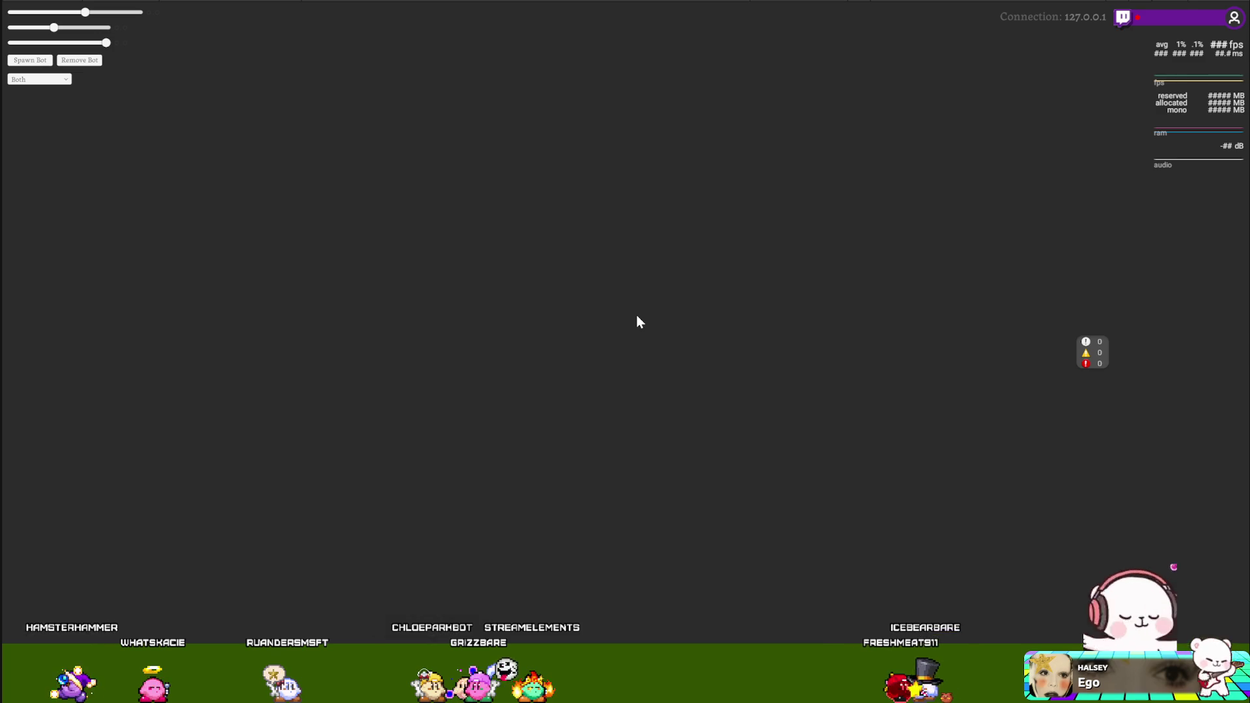
# - Retry Play mode in Unity, then return to MMOCharacter.cs in Visual Studio
pyautogui.hotkey('alt', 'Tab')
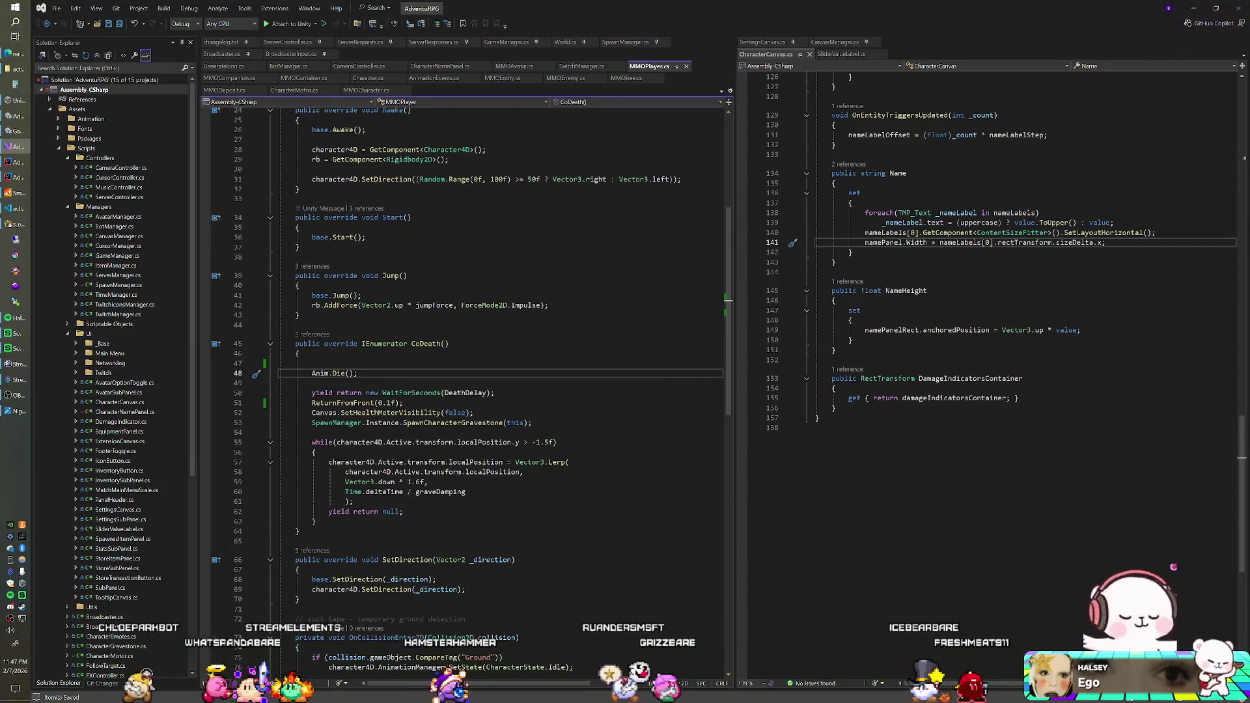
pyautogui.hotkey('alt', 'Tab')
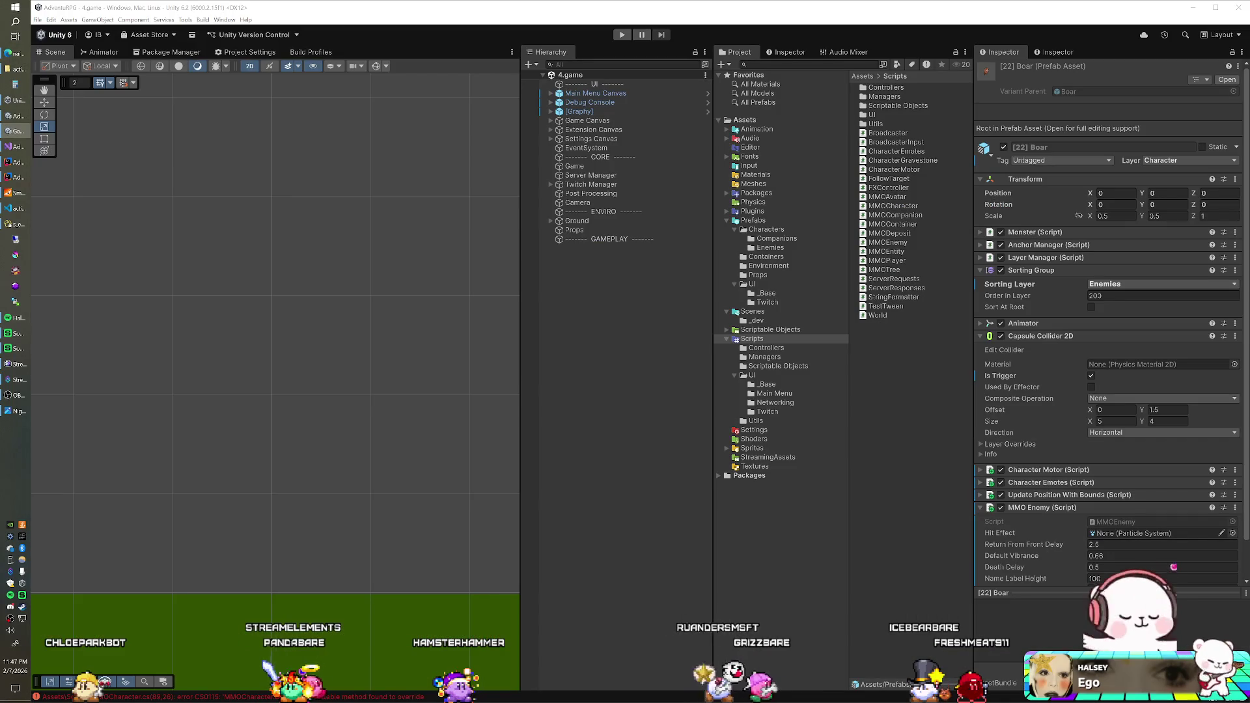
pyautogui.hotkey('ctrl', 'p')
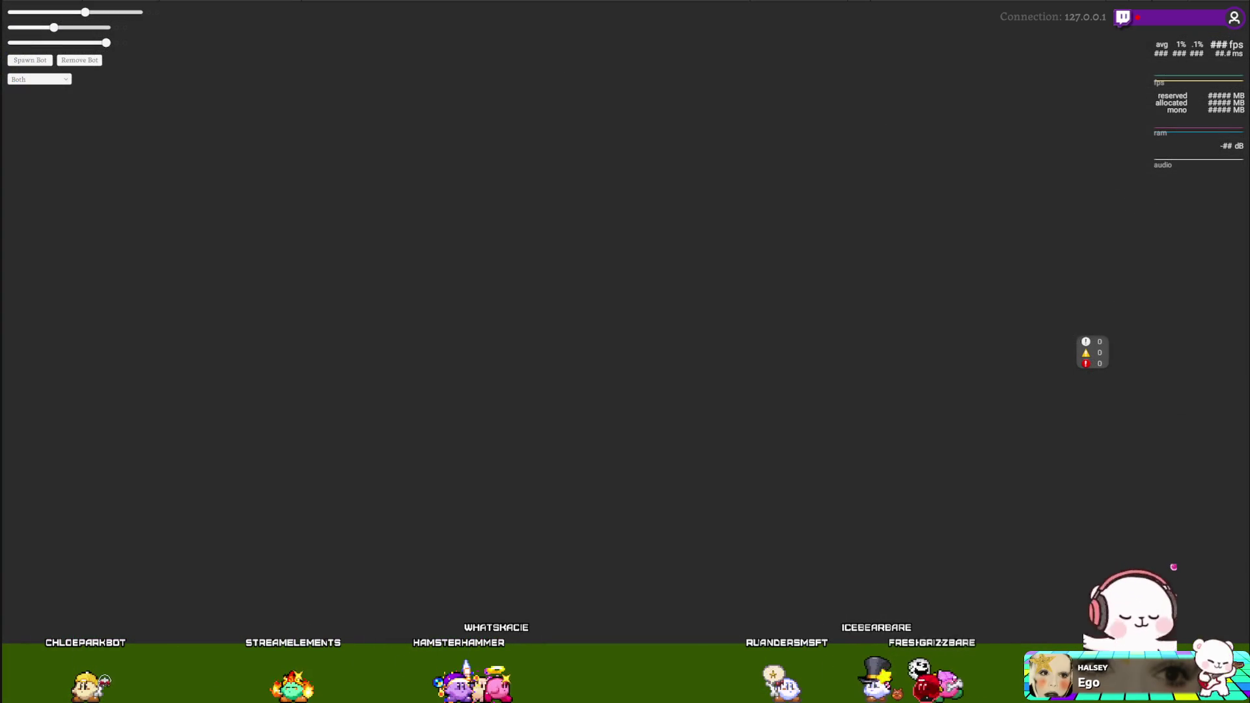
pyautogui.hotkey('alt', 'Tab')
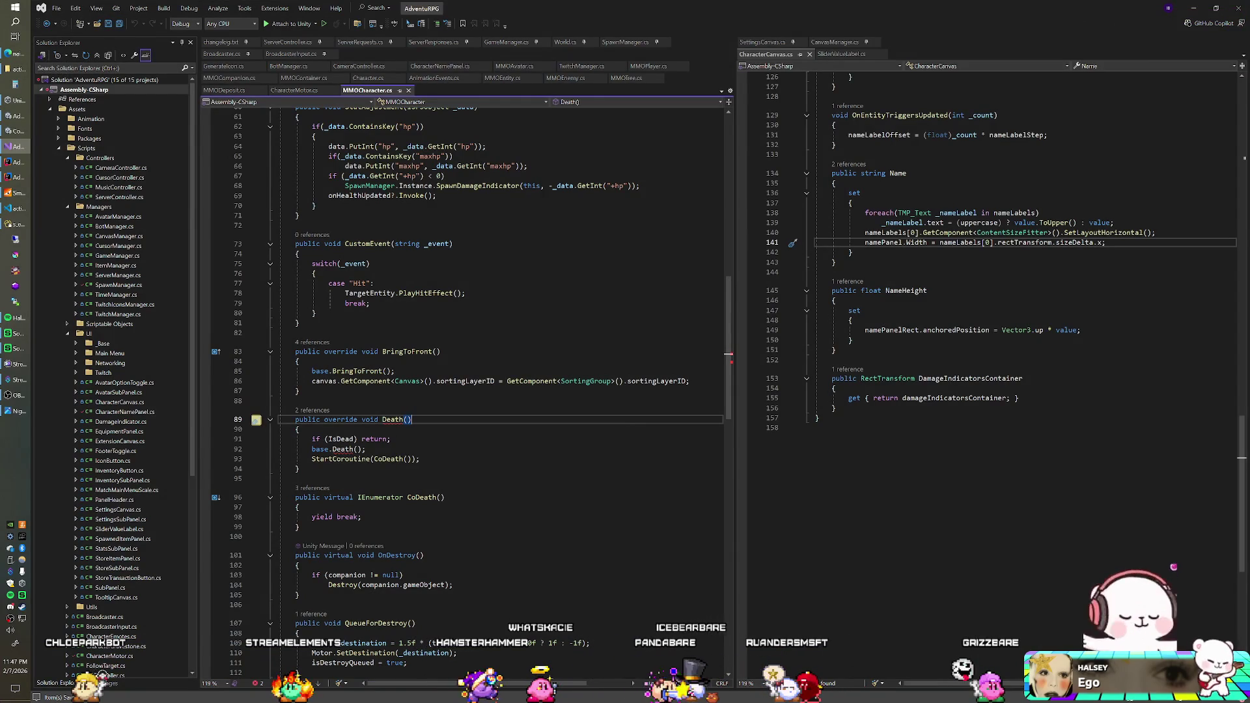
# - Undo and redo the recent MMOEntity.cs edits to restore the _delay parameter changes
pyautogui.click(533, 82)
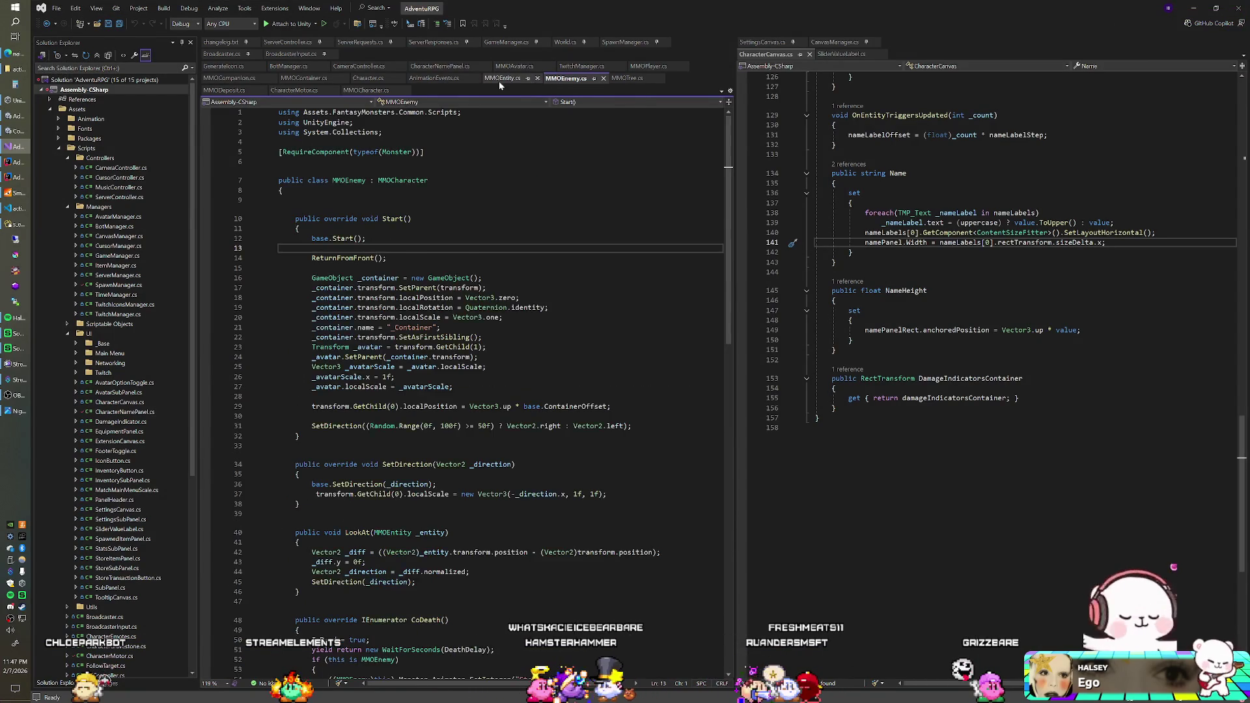
pyautogui.hotkey('ctrl', 'z')
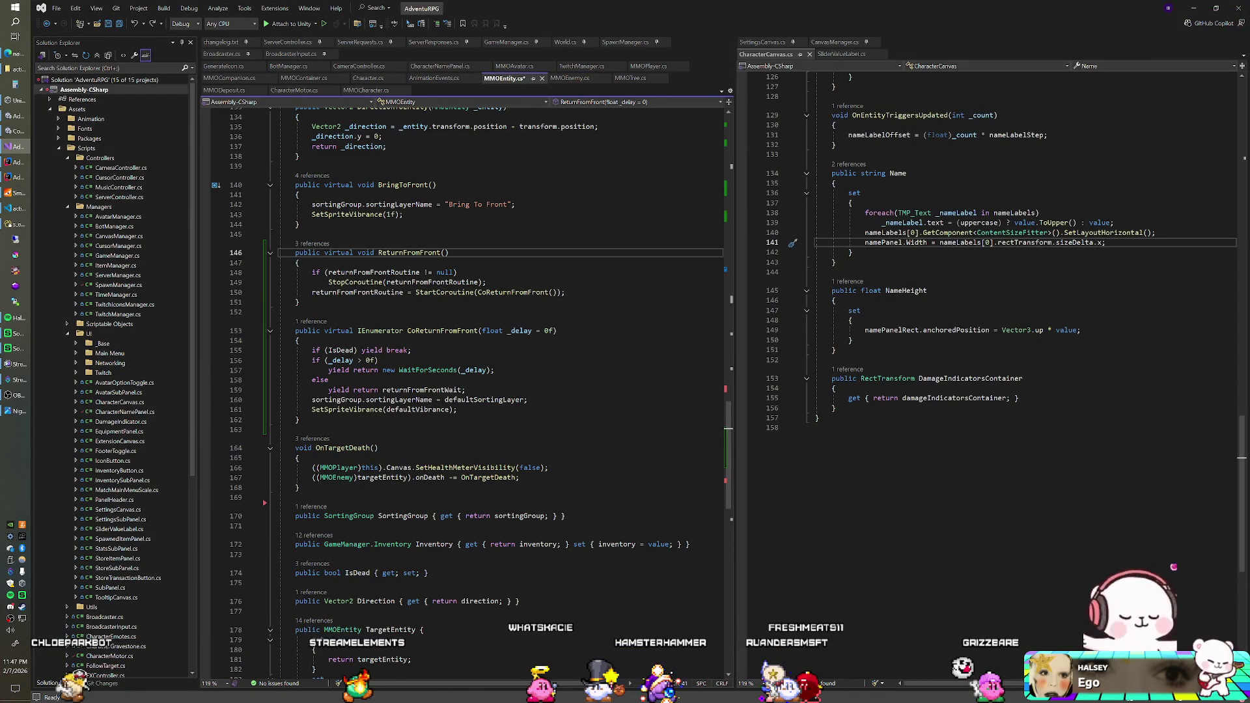
pyautogui.hotkey('ctrl', 'z')
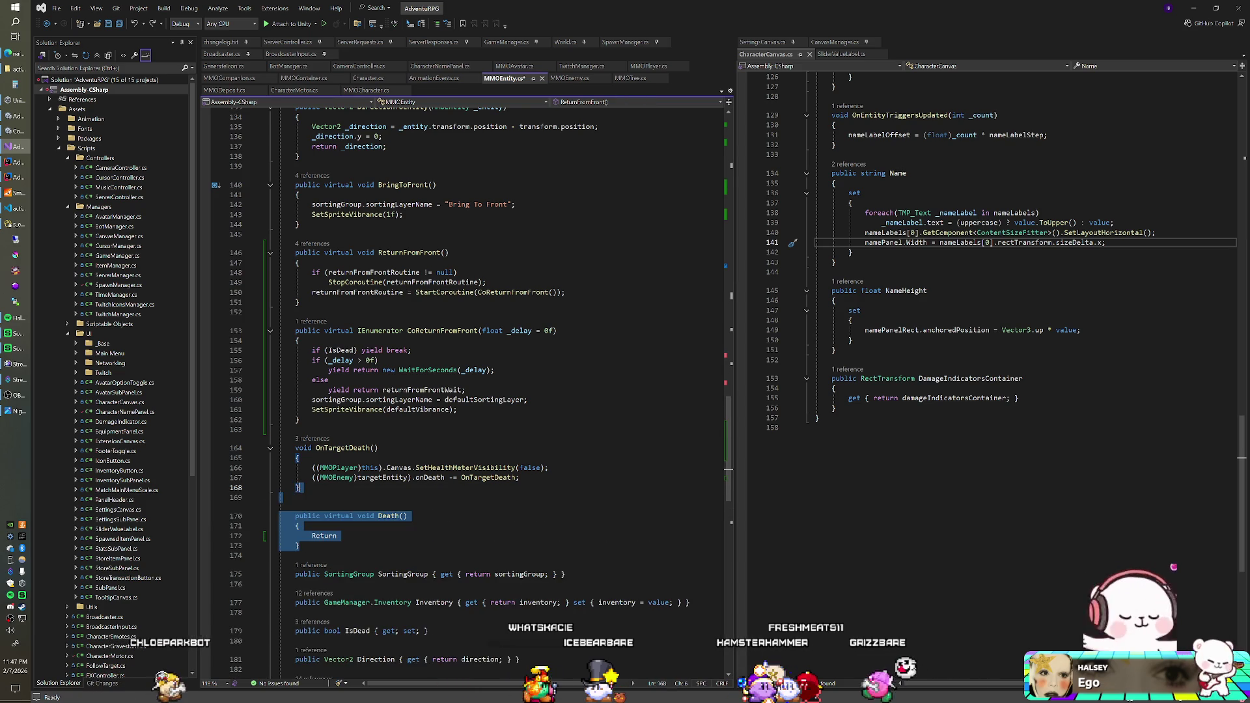
pyautogui.hotkey('ctrl', 'z')
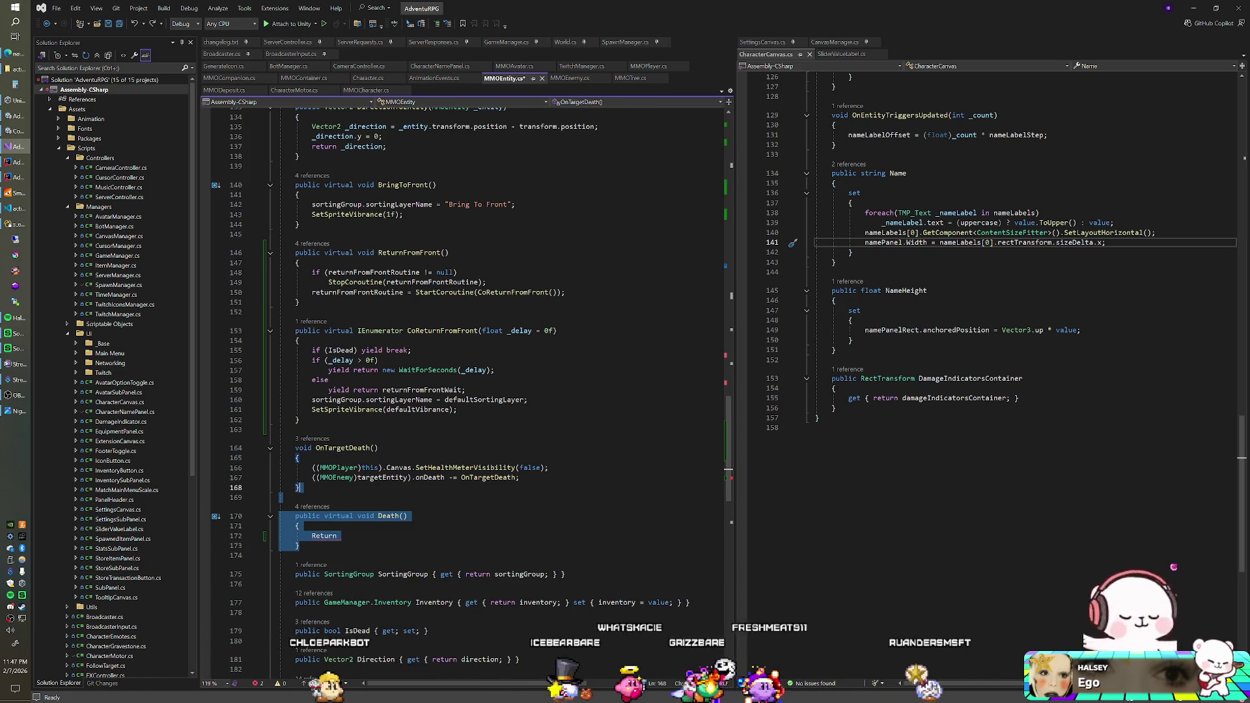
pyautogui.hotkey('ctrl', 'z')
pyautogui.hotkey('ctrl', 'z')
pyautogui.hotkey('ctrl', 'z')
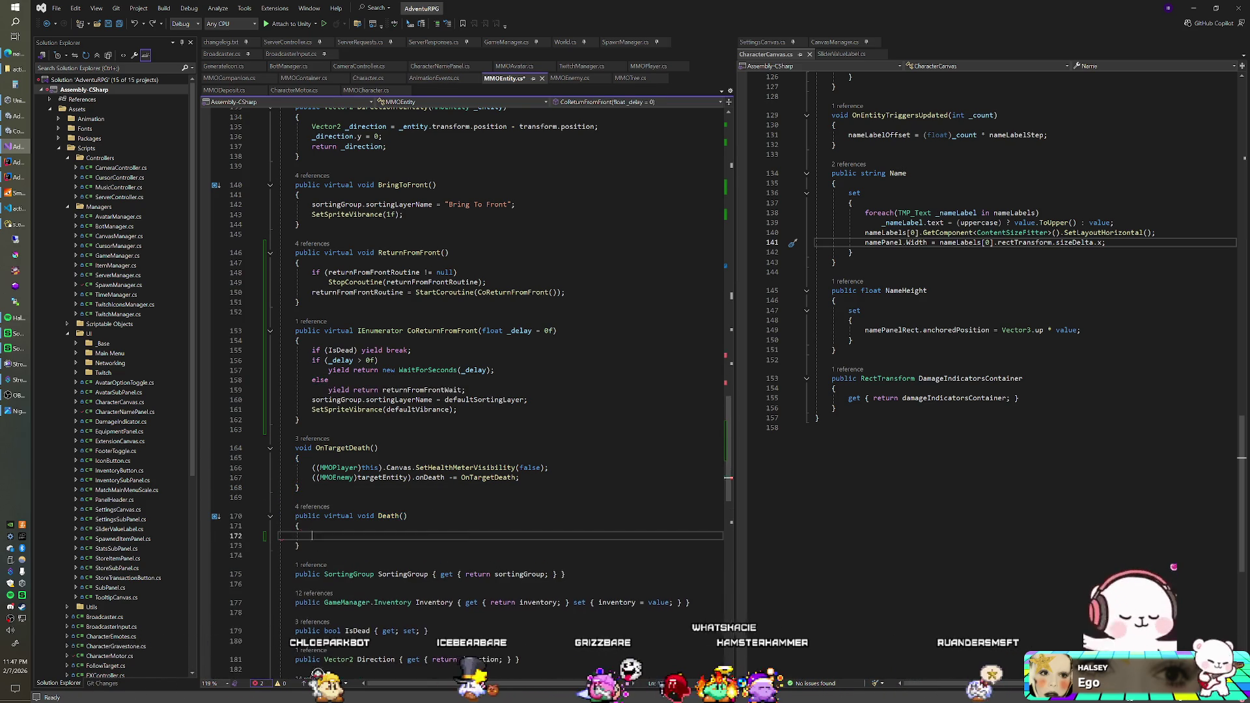
pyautogui.hotkey('ctrl', 'y')
pyautogui.hotkey('ctrl', 'y')
pyautogui.hotkey('ctrl', 'y')
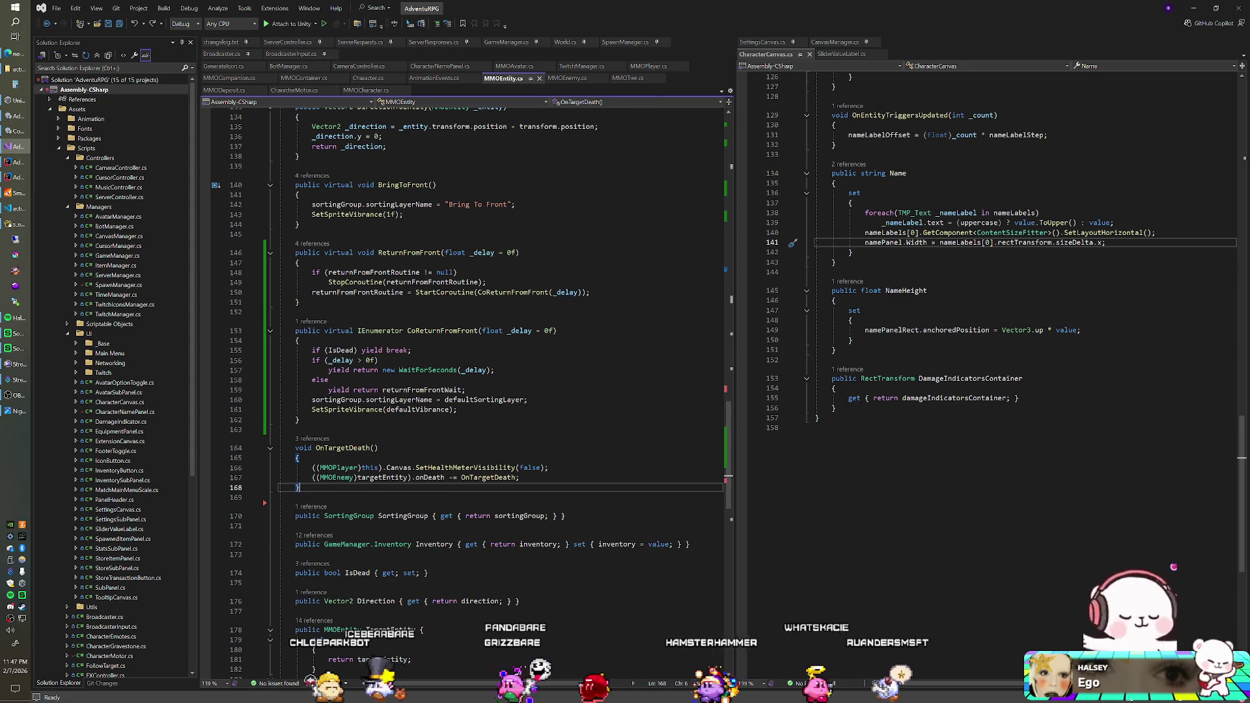
# - Remove the Return line from Death(), then recompile in Unity and exit the full-screen game
pyautogui.press('Up')
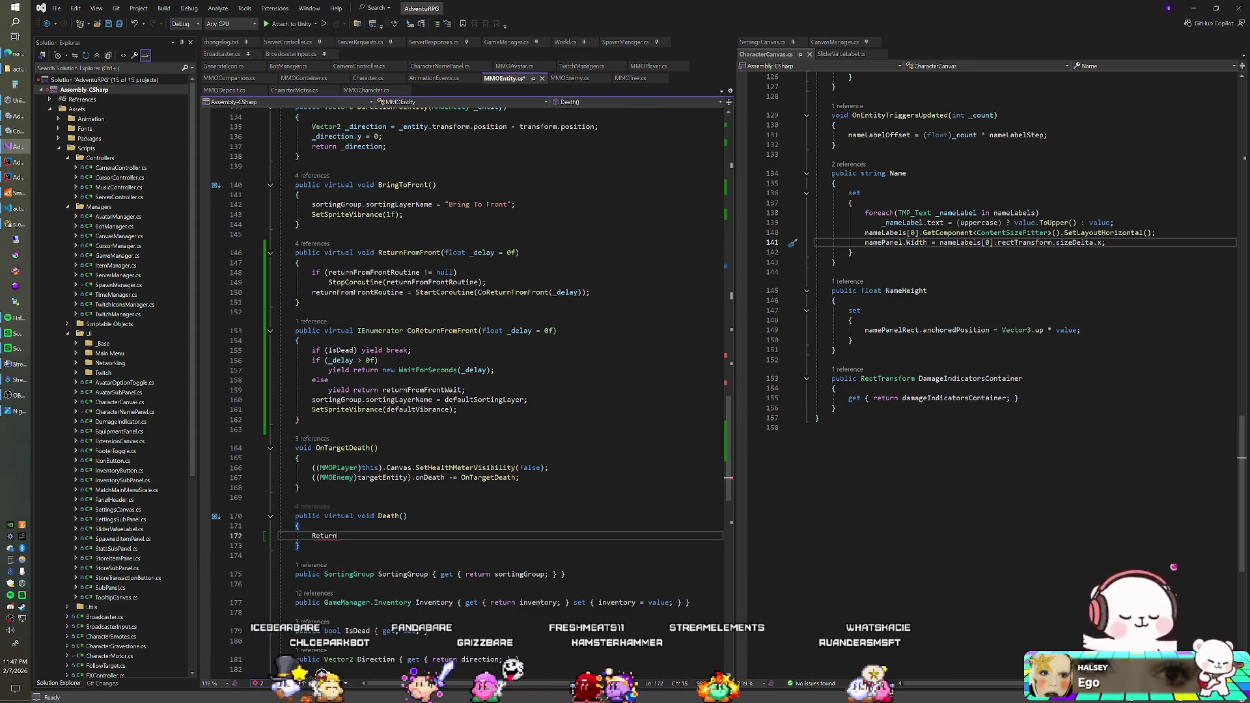
pyautogui.press('BackSpace')
pyautogui.press('Up')
pyautogui.press('Up')
pyautogui.press('Up')
pyautogui.press('Up')
pyautogui.press('Up')
pyautogui.press('Up')
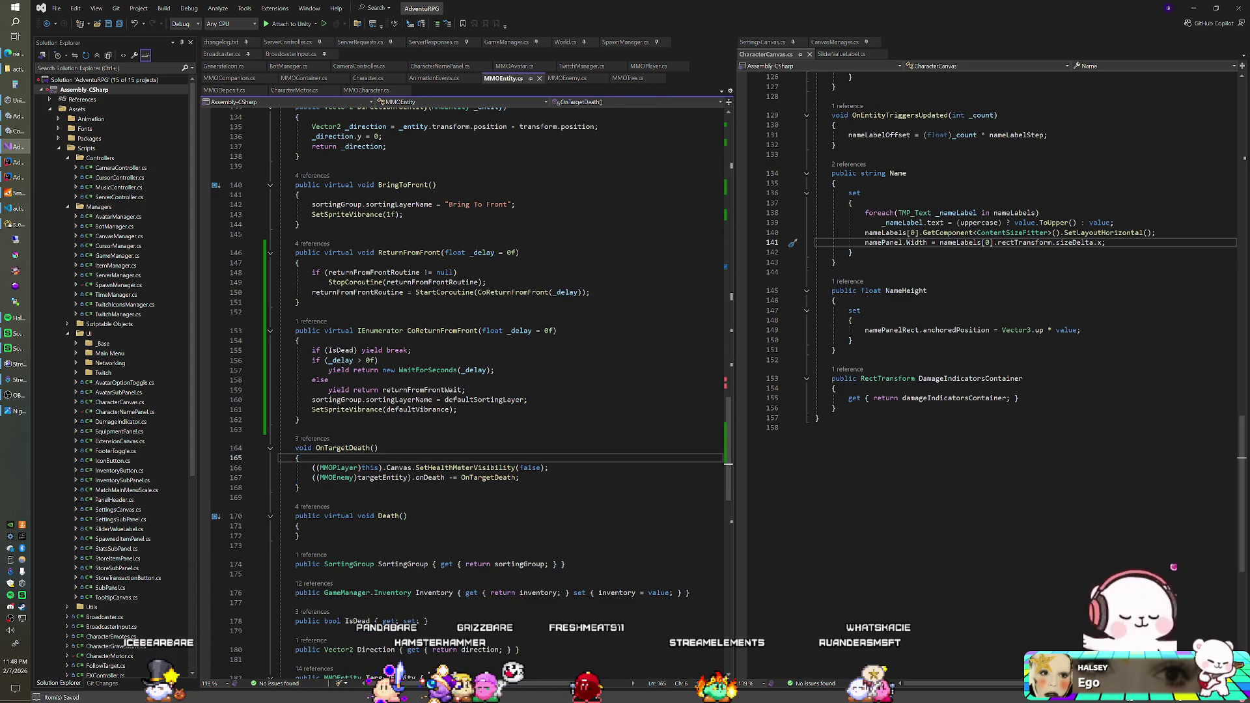
pyautogui.hotkey('alt', 'Tab')
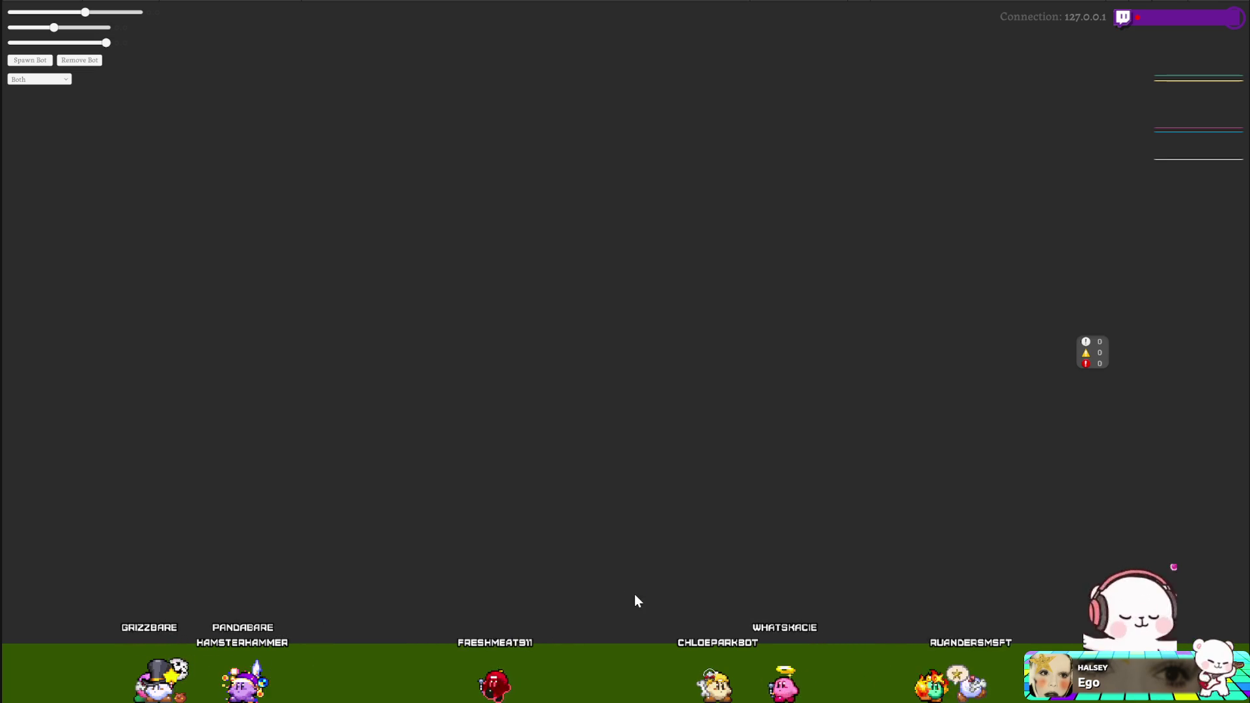
pyautogui.hotkey('ctrl', 'p')
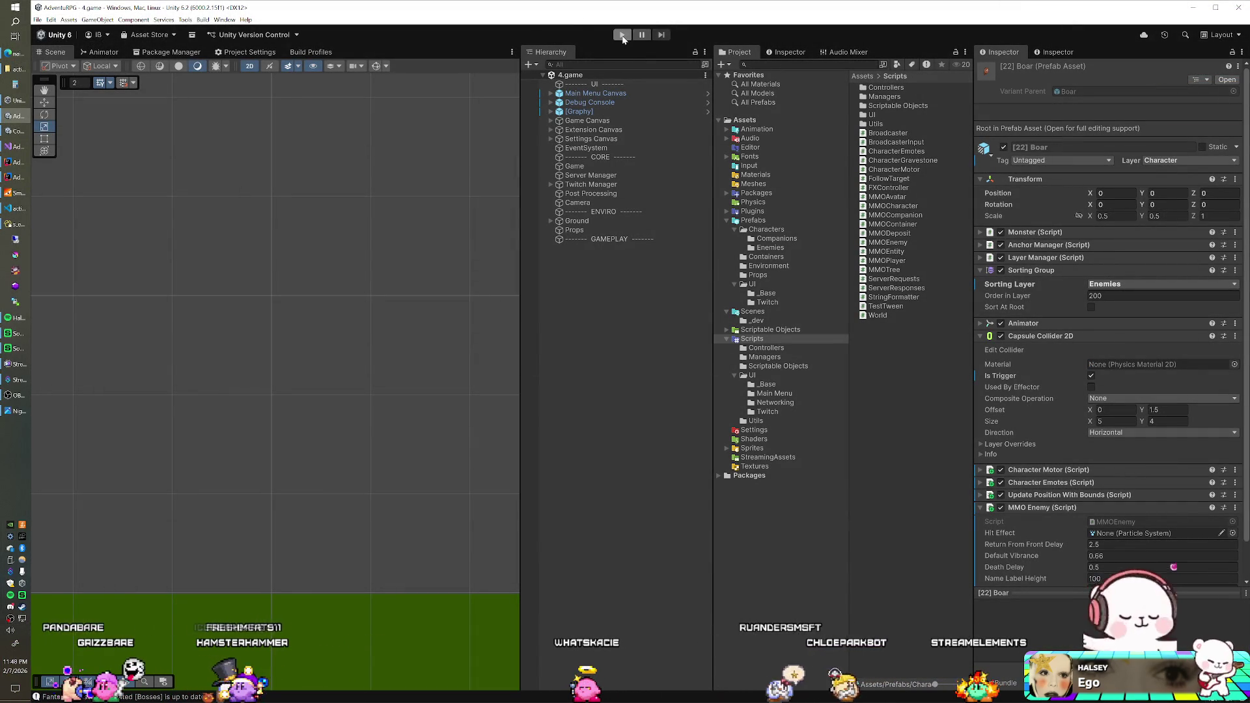
# - Enter play mode to check that enemy name labels sit above their sprites
pyautogui.click(621, 36)
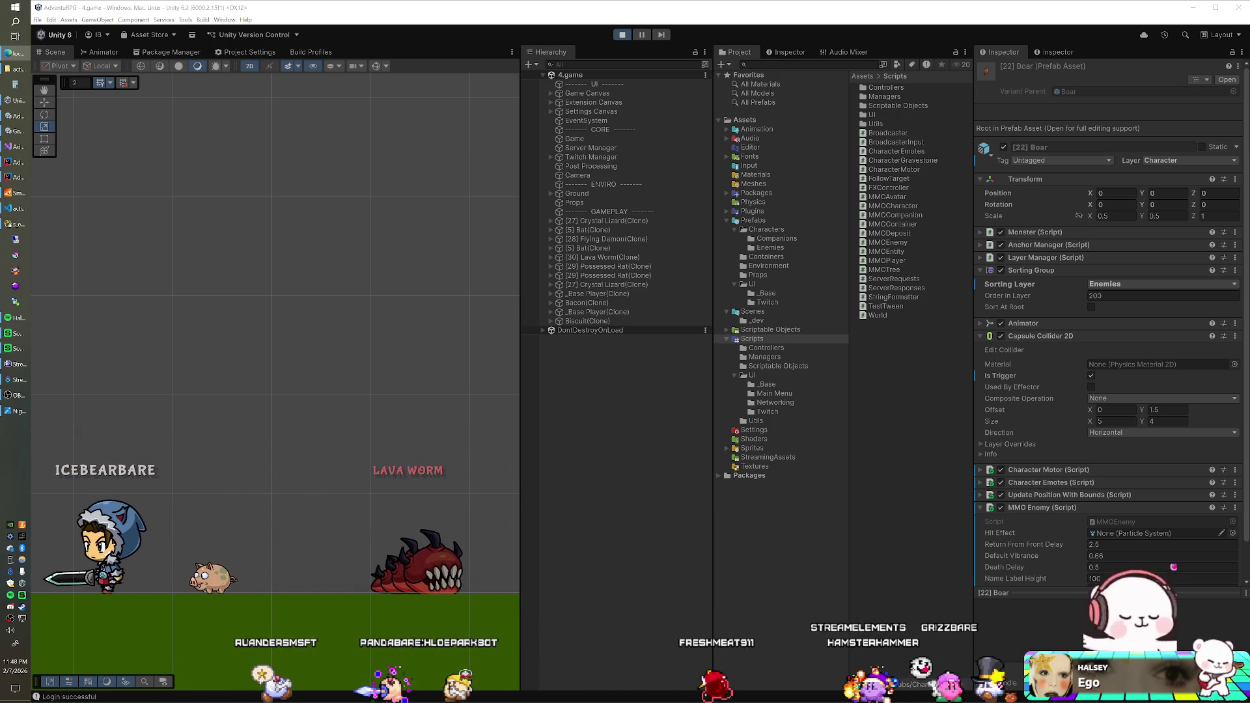
# - Review the exclude flags in Navicat's s_enemy_subtypes table, starting with Bat's, then stop the Unity game
pyautogui.click(16, 224)
pyautogui.press('Up')
pyautogui.press('Up')
pyautogui.press('Up')
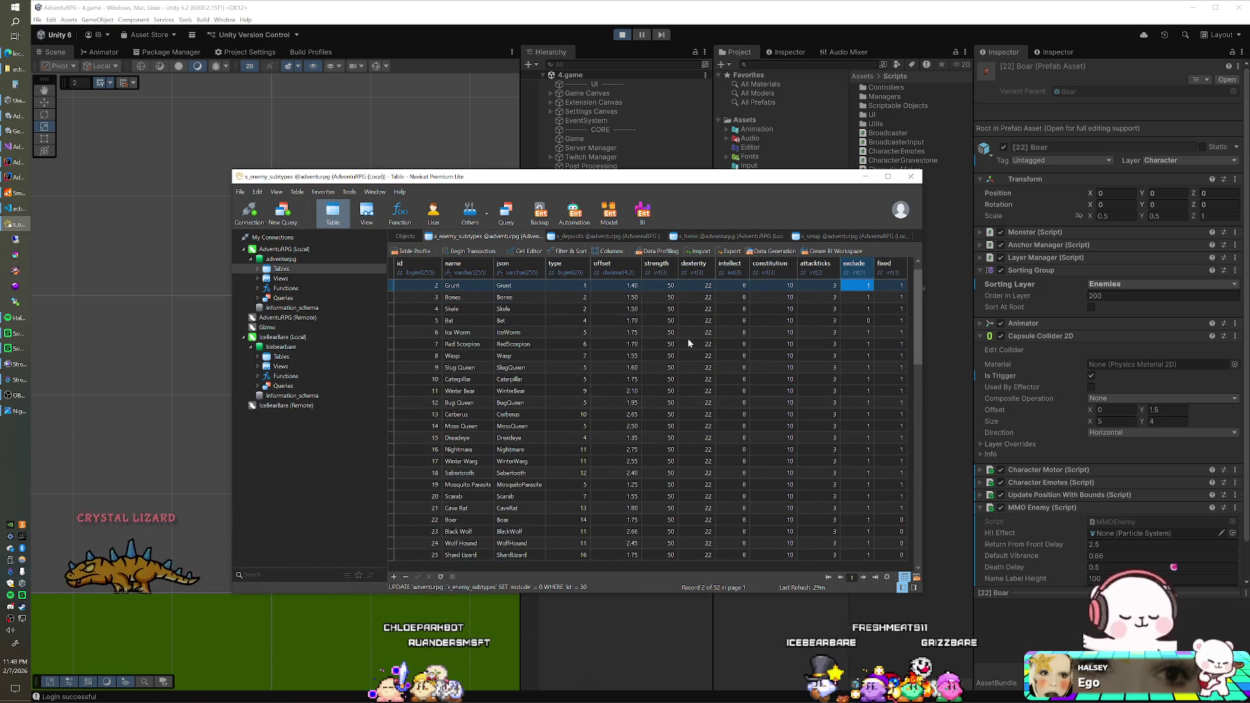
pyautogui.scroll(1, 837, 340)
pyautogui.doubleClick(856, 332)
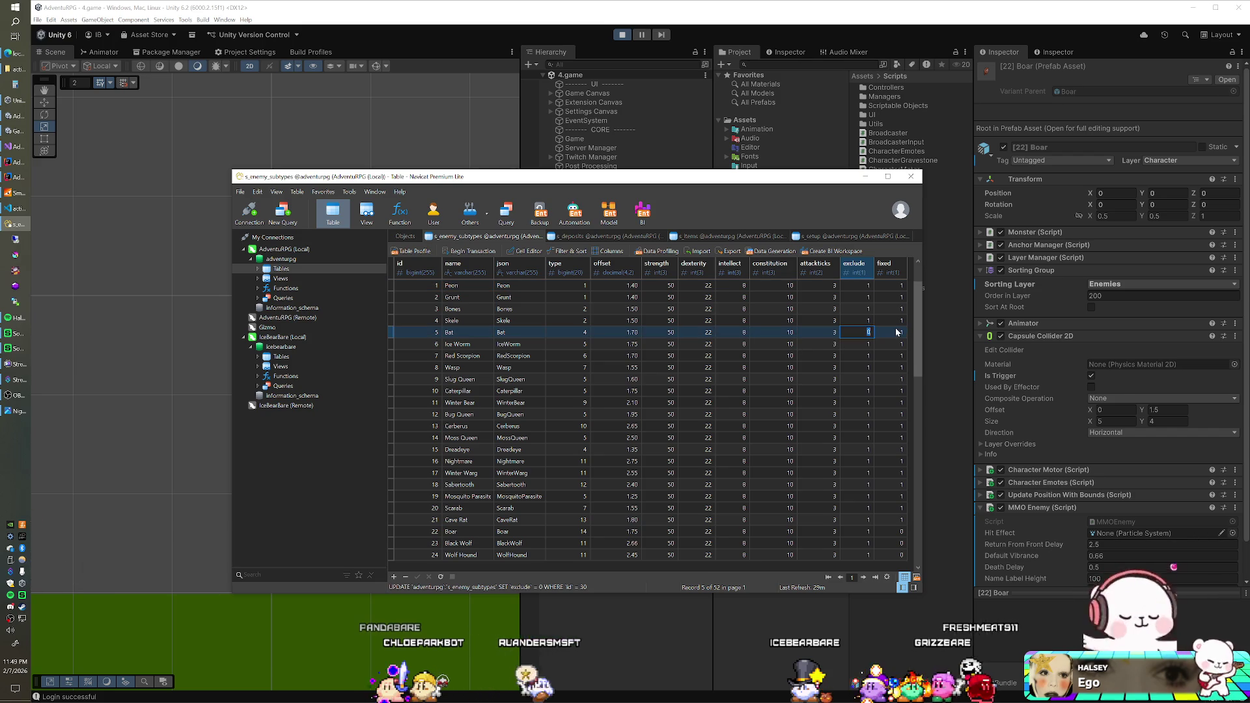
pyautogui.write('1')
pyautogui.click(621, 35)
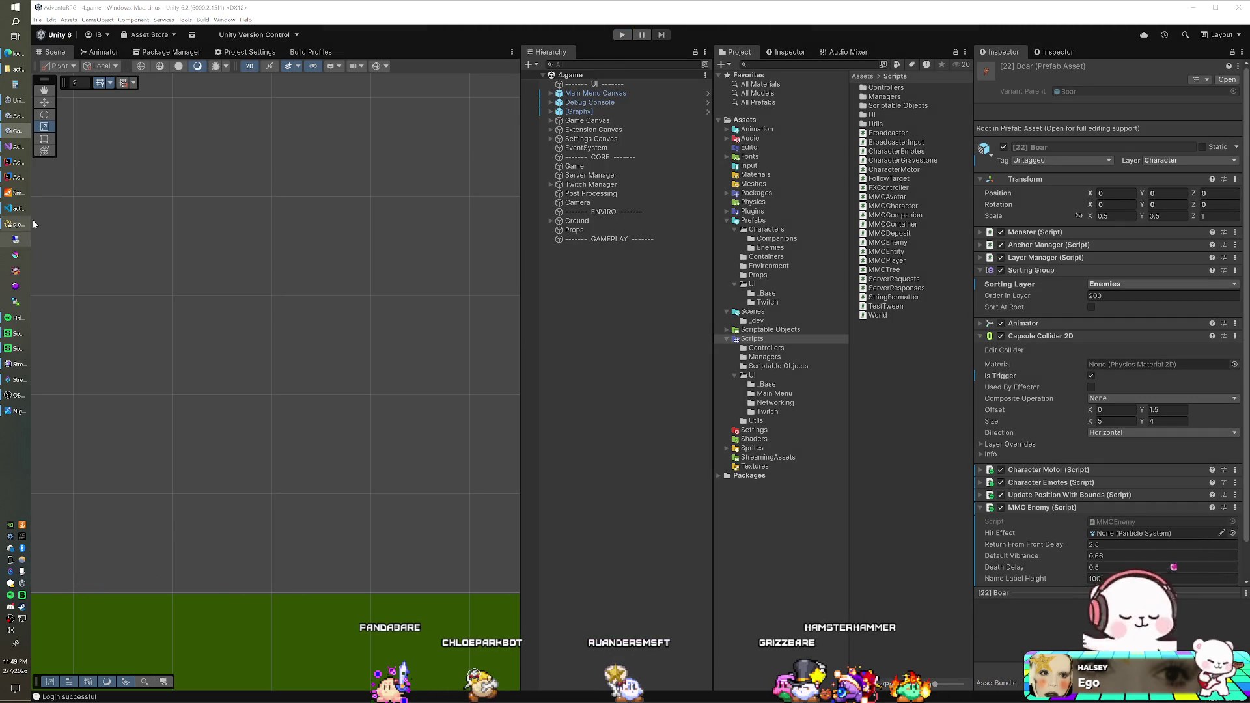
# - Boot the SmartFoxServer 2X console, then run the Unity game again
pyautogui.moveTo(13, 224)
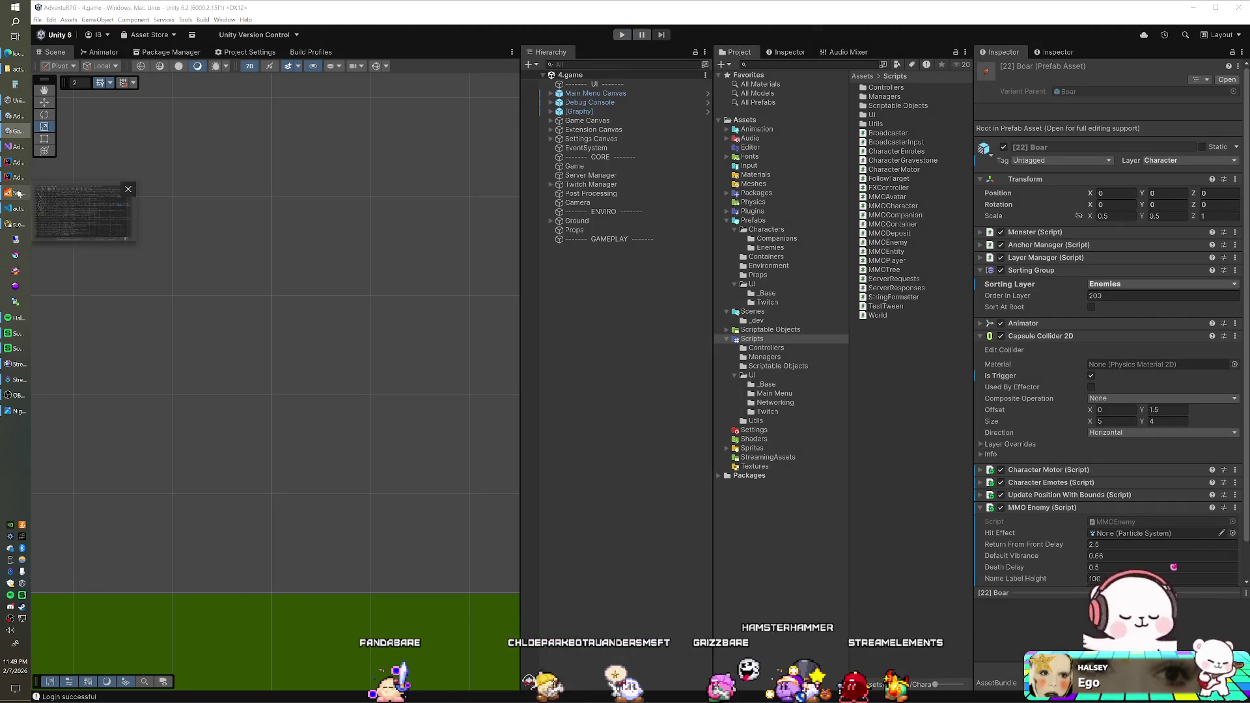
pyautogui.click(13, 193)
pyautogui.click(564, 122)
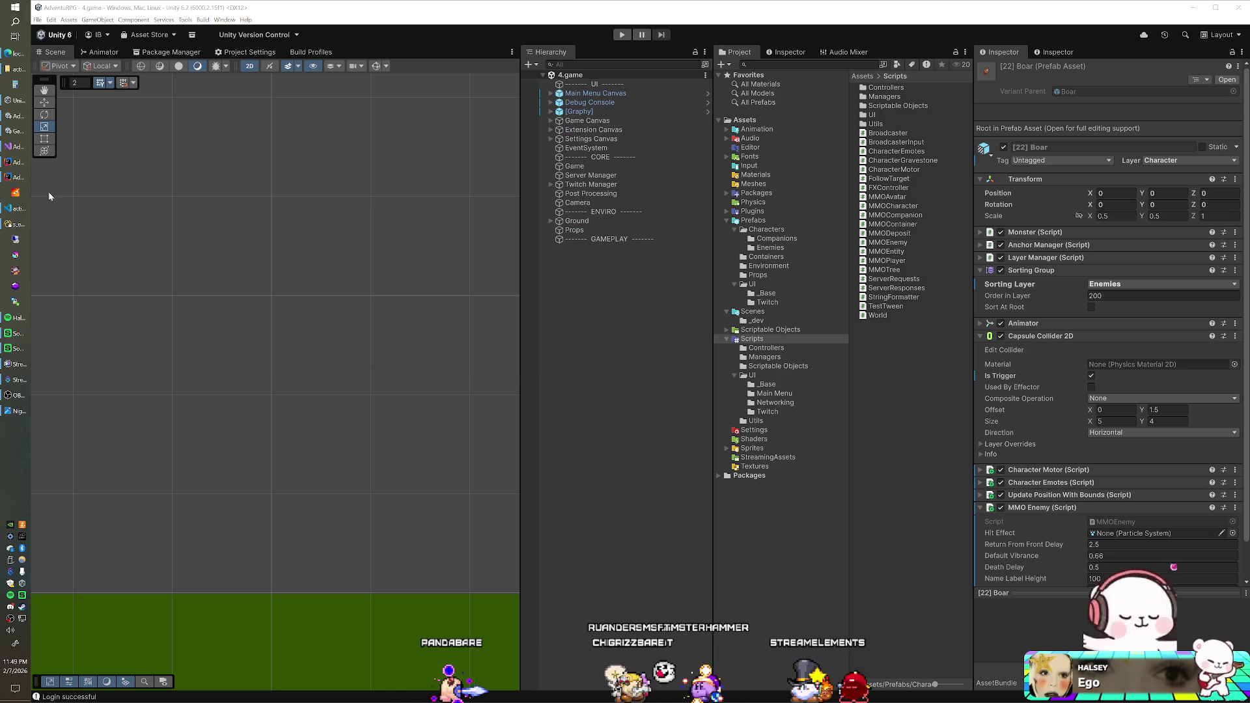
pyautogui.click(17, 193)
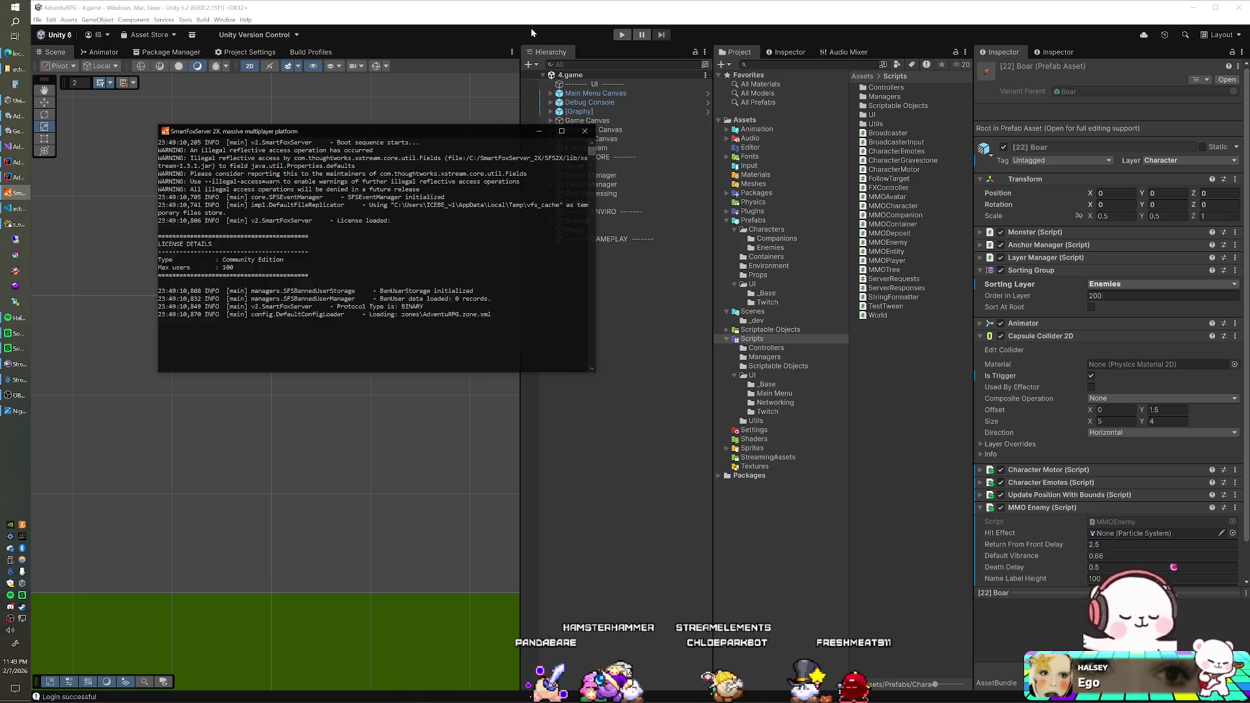
pyautogui.click(531, 28)
pyautogui.click(623, 35)
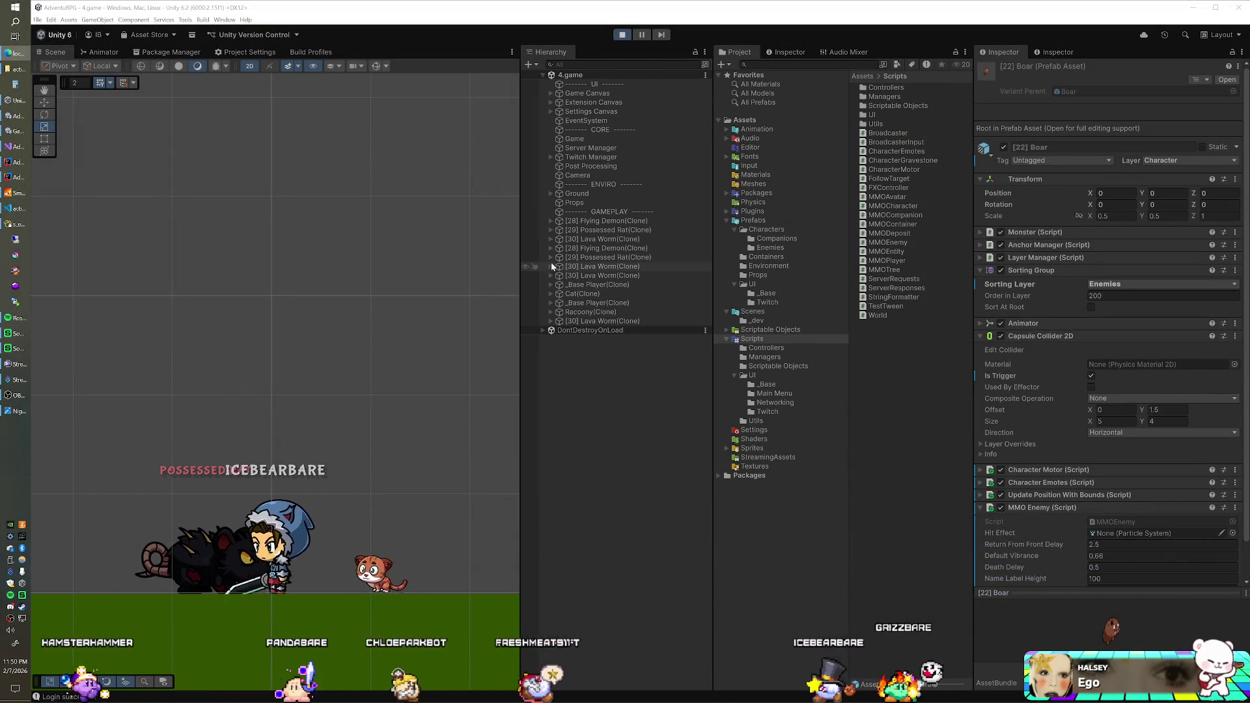
# - Try a new Pos Y on the live Possessed Rat's Name Panel, then select the [29] Possessed Rat prefab
pyautogui.click(551, 230)
pyautogui.click(558, 258)
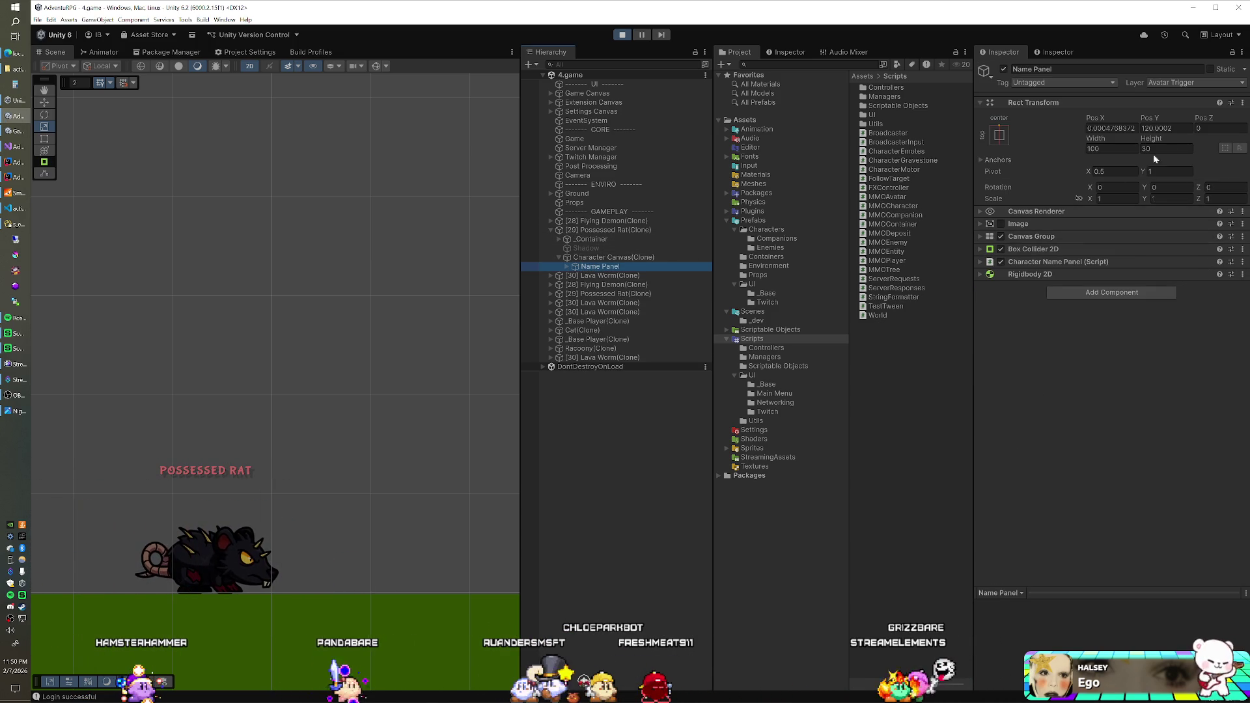
pyautogui.write('110')
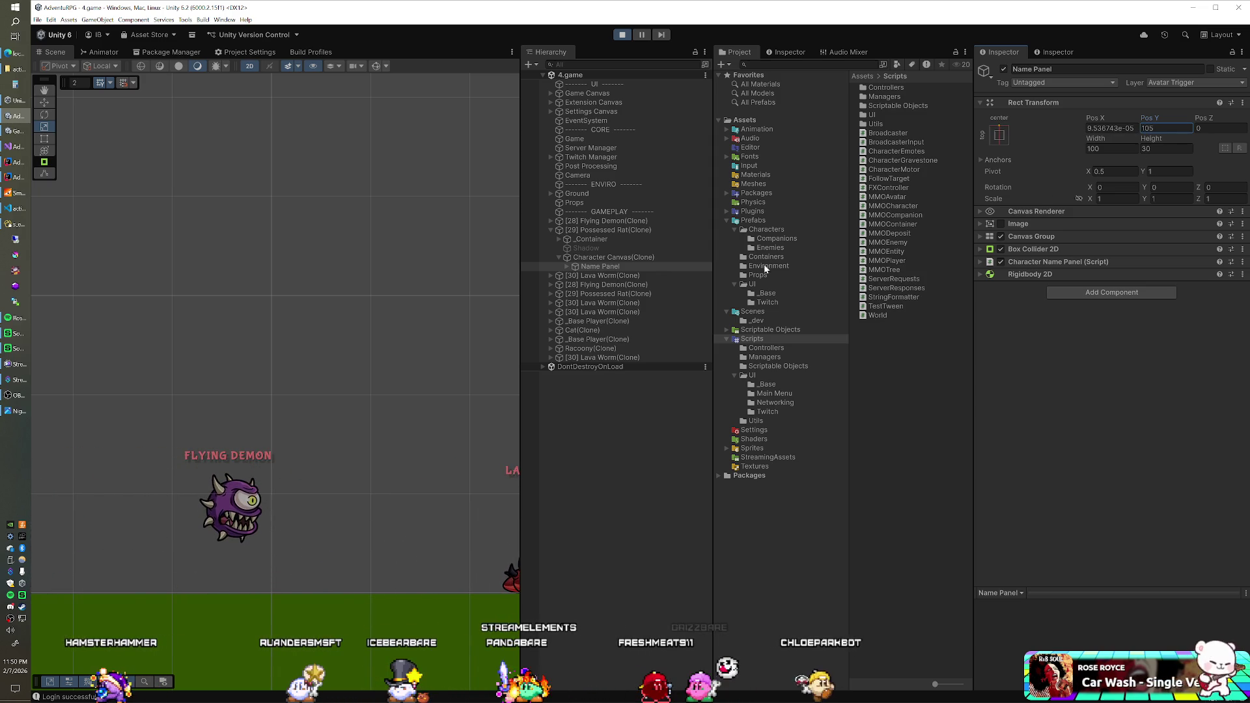
pyautogui.click(769, 248)
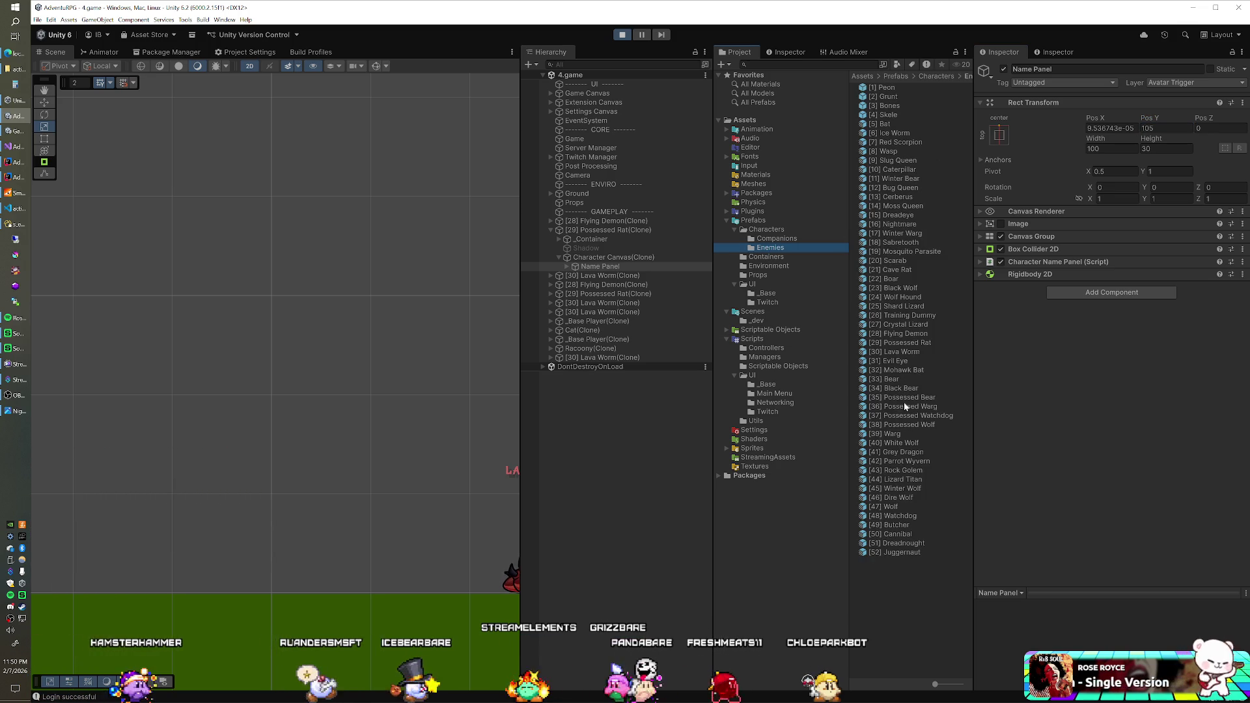
pyautogui.click(903, 343)
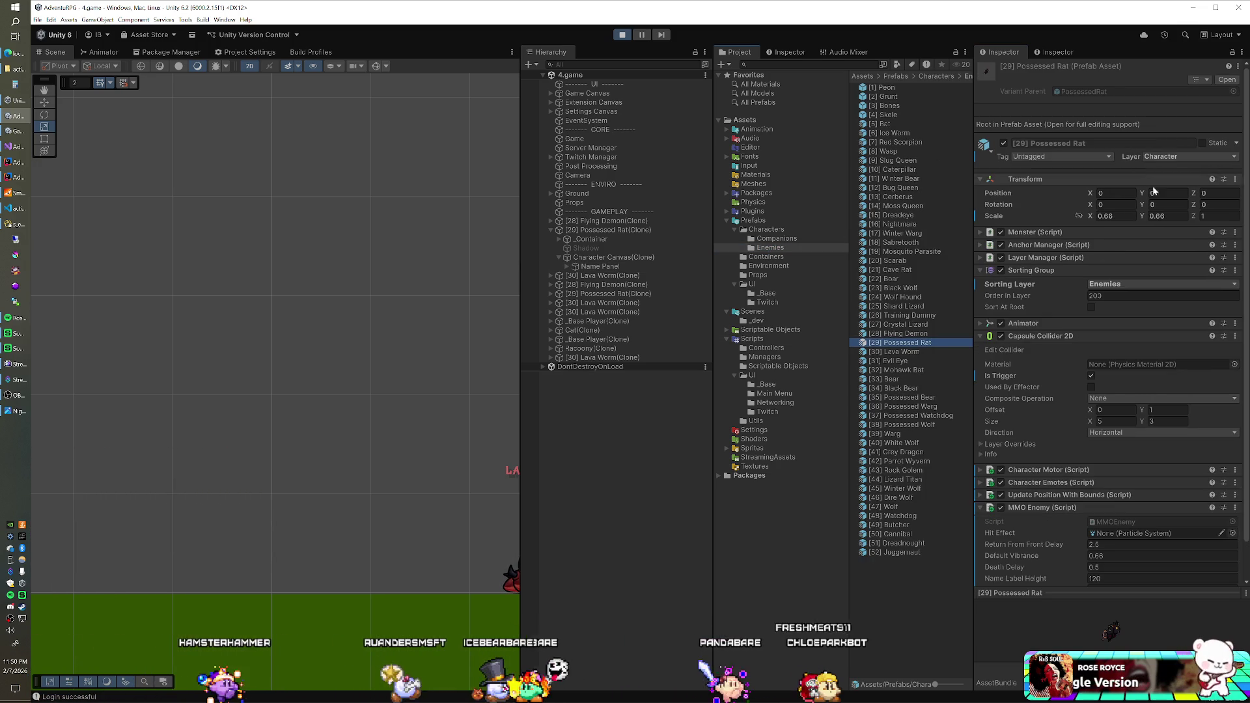
# - Change the Possessed Rat prefab's MMO Enemy Name Label Height from 120 to 105
pyautogui.scroll(-2, 1155, 433)
pyautogui.click(1124, 535)
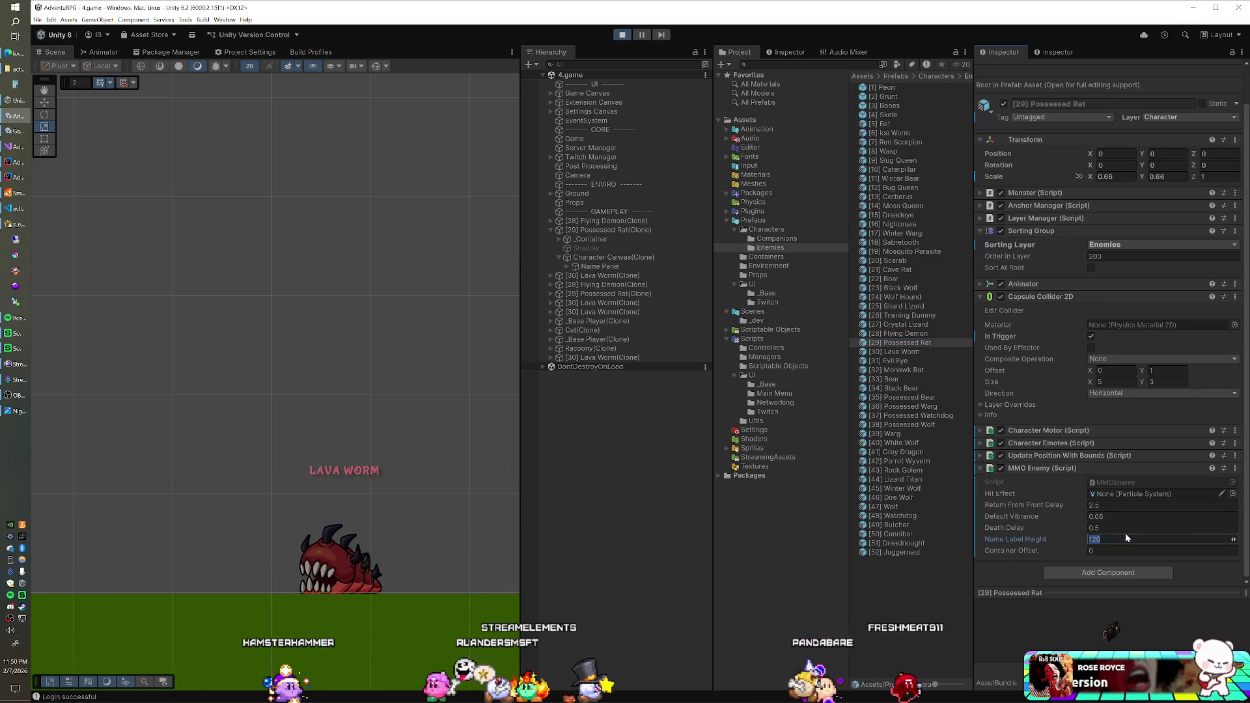
pyautogui.write('105')
pyautogui.press('Return')
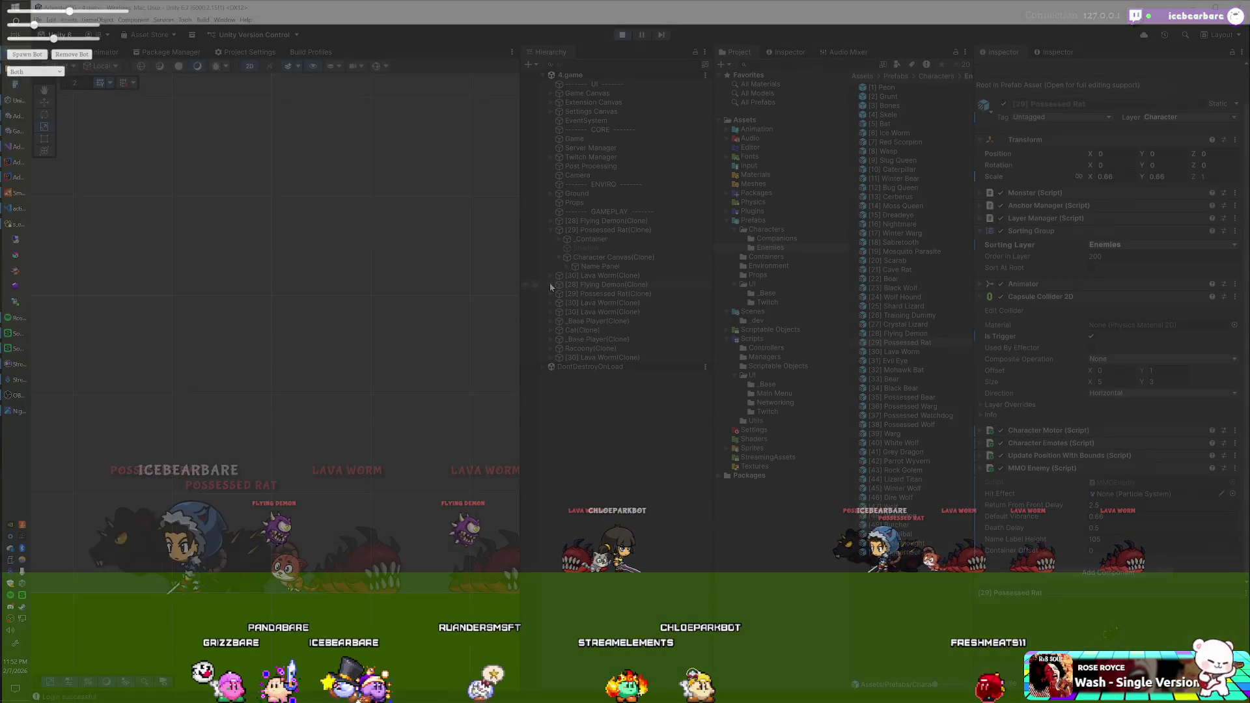
# - Set the live Flying Demon(Clone) Name Panel's Pos Y to 140
pyautogui.click(559, 312)
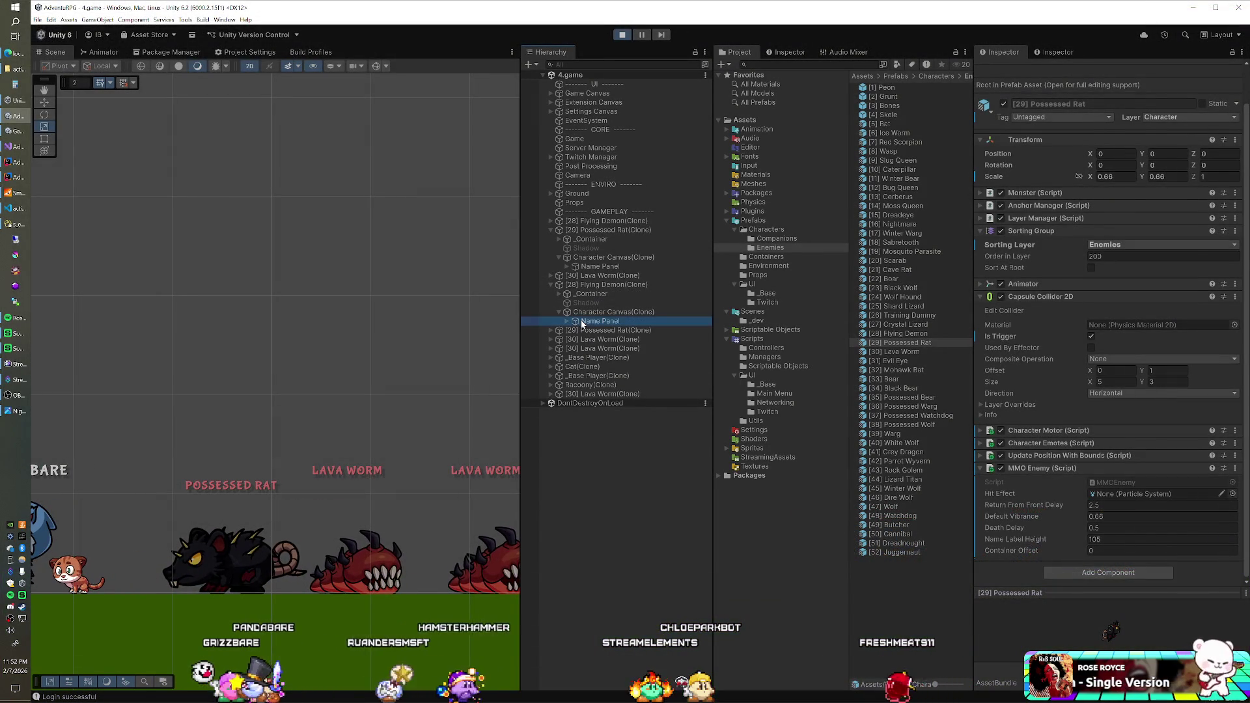
pyautogui.click(592, 321)
pyautogui.click(1165, 129)
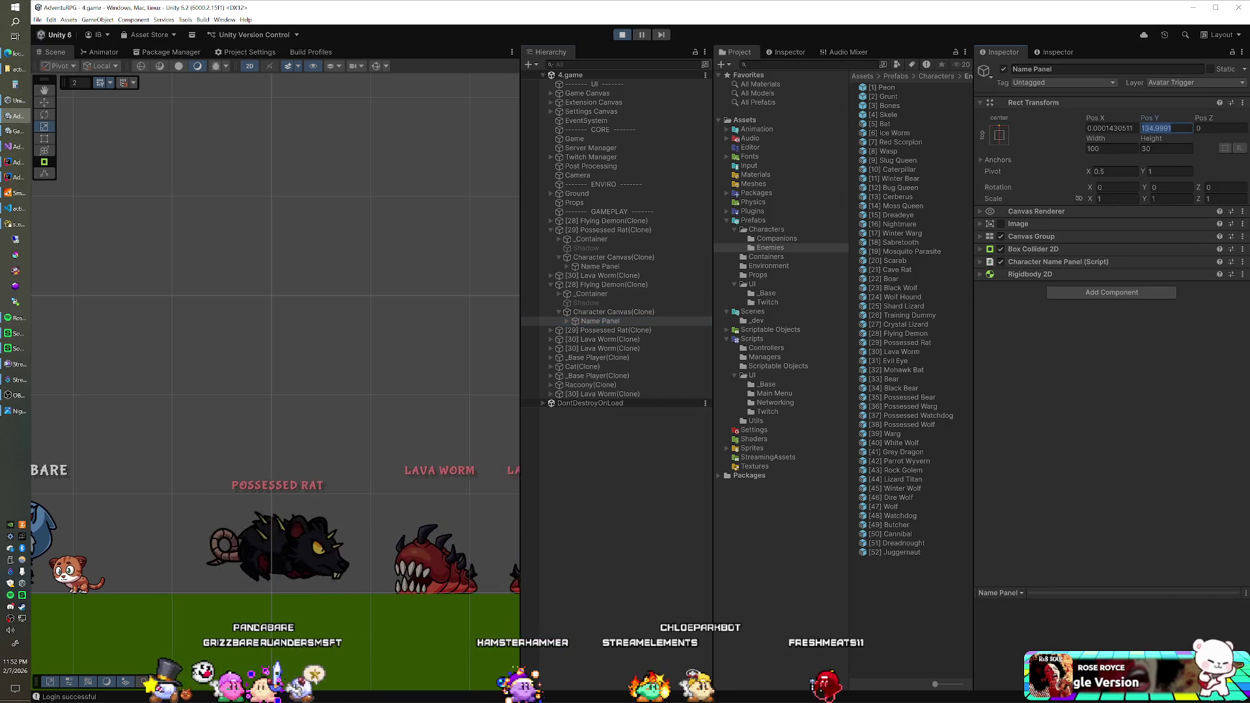
pyautogui.write('140')
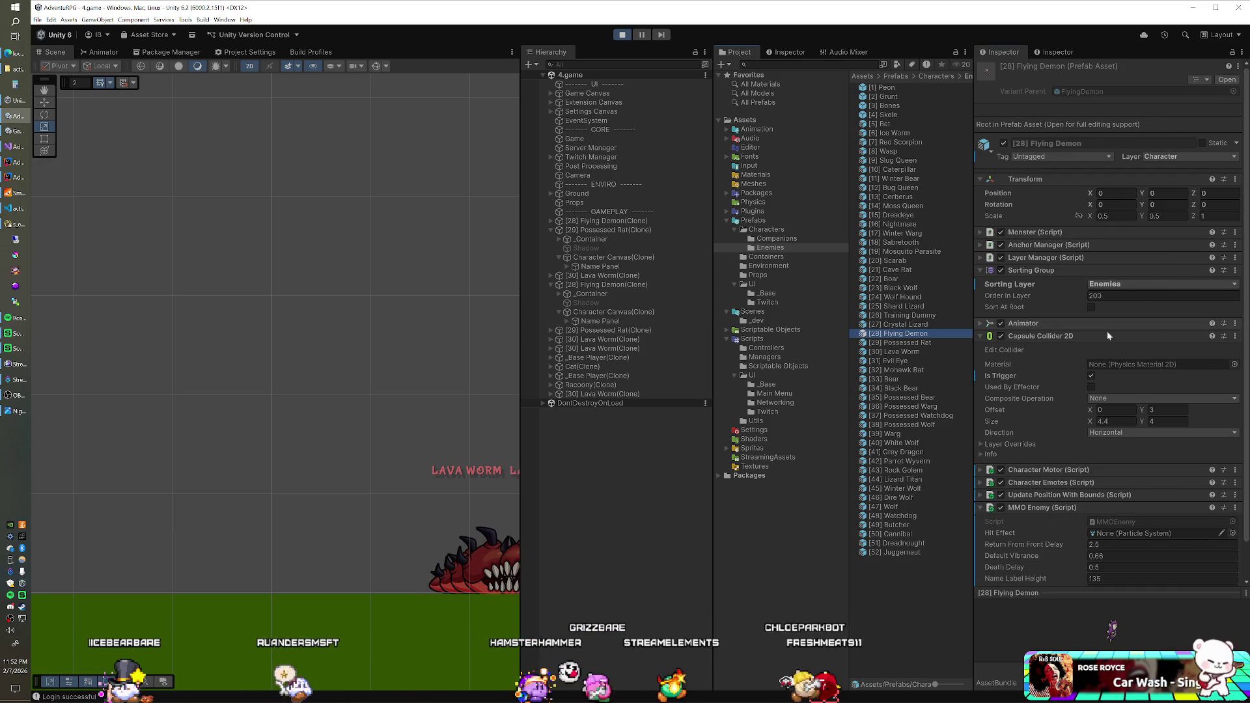
# - Raise the [28] Flying Demon prefab's Name Label Height from 135 to 140
pyautogui.click(1110, 578)
pyautogui.write('140')
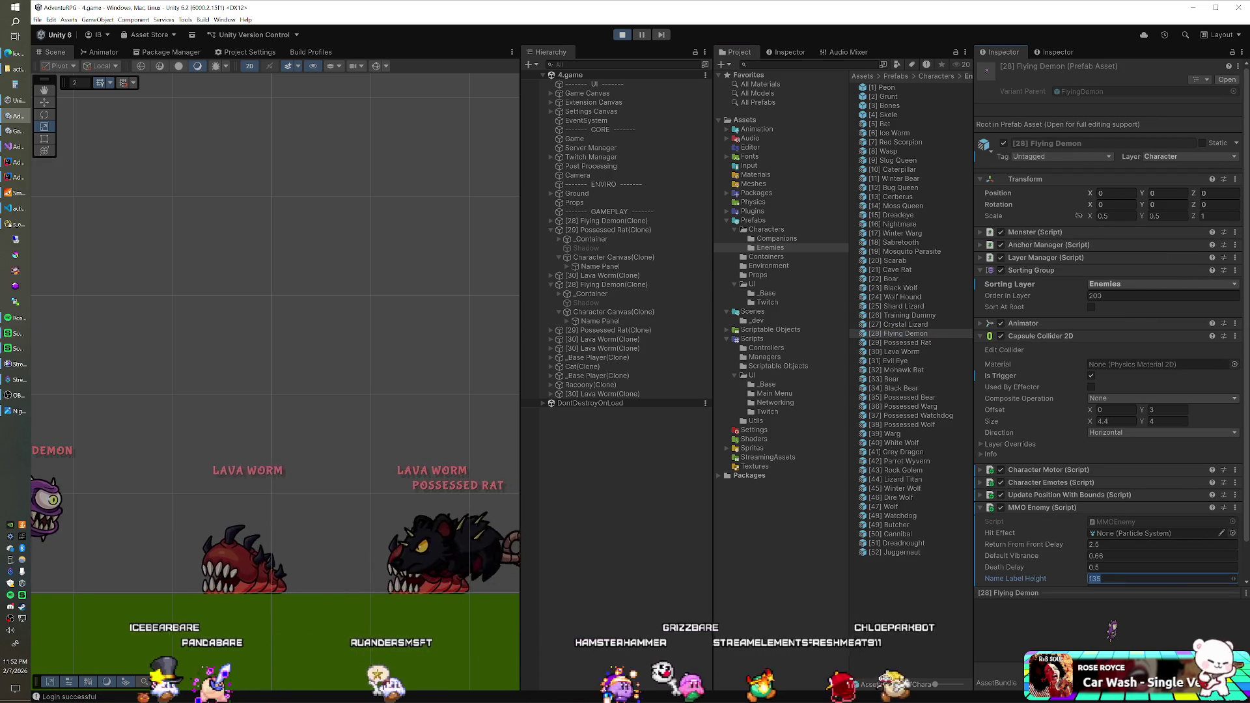
pyautogui.press('Return')
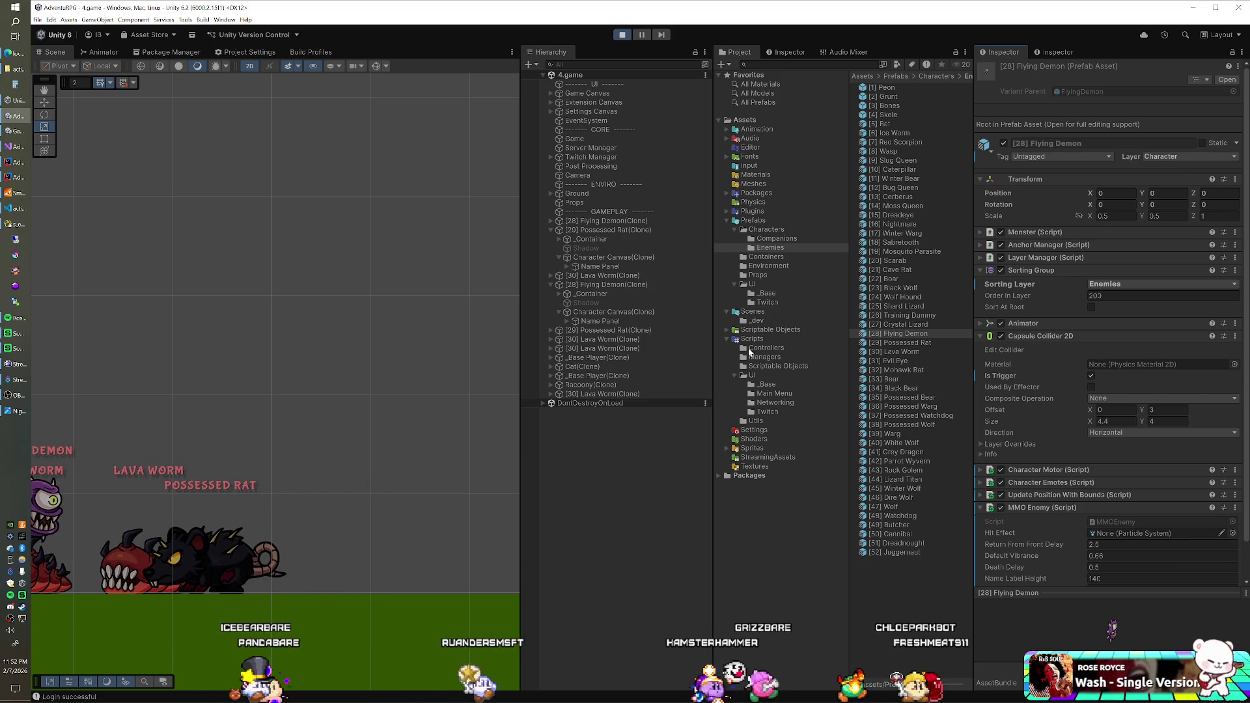
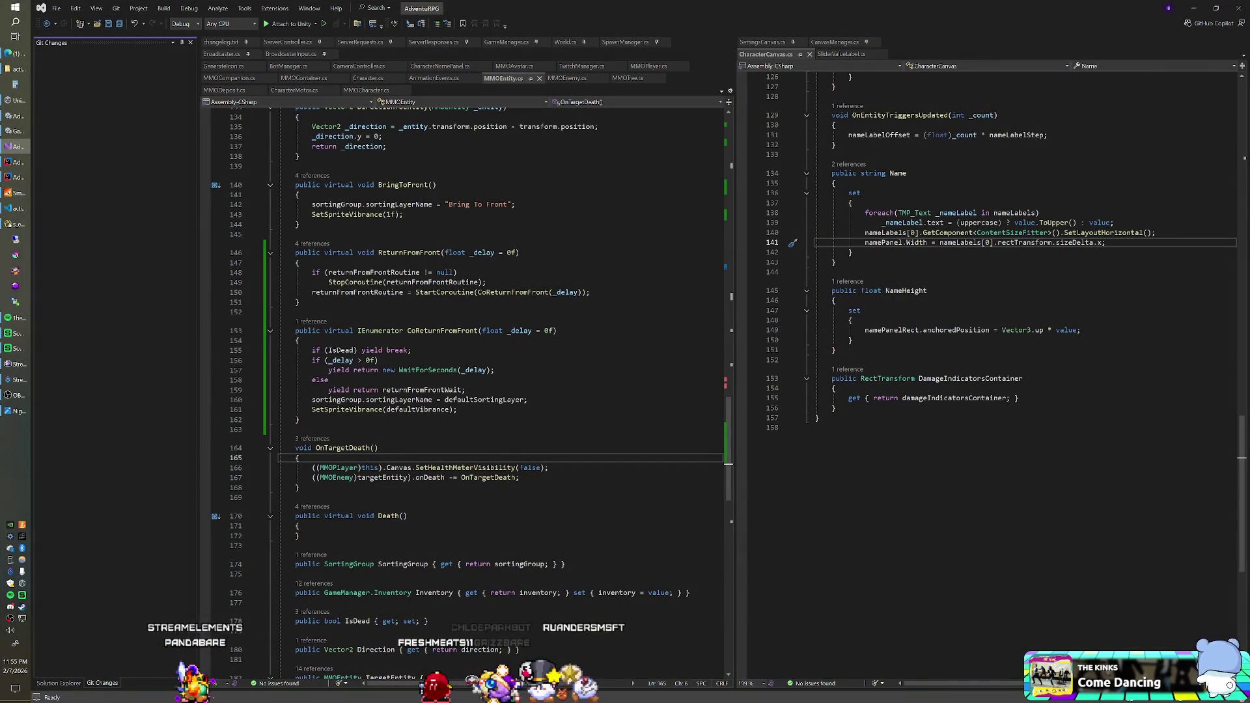
# - Commit all AdventuRPG client changes locally as v0.9.1o, taking the version from changelog.txt
pyautogui.click(223, 43)
pyautogui.click(297, 100)
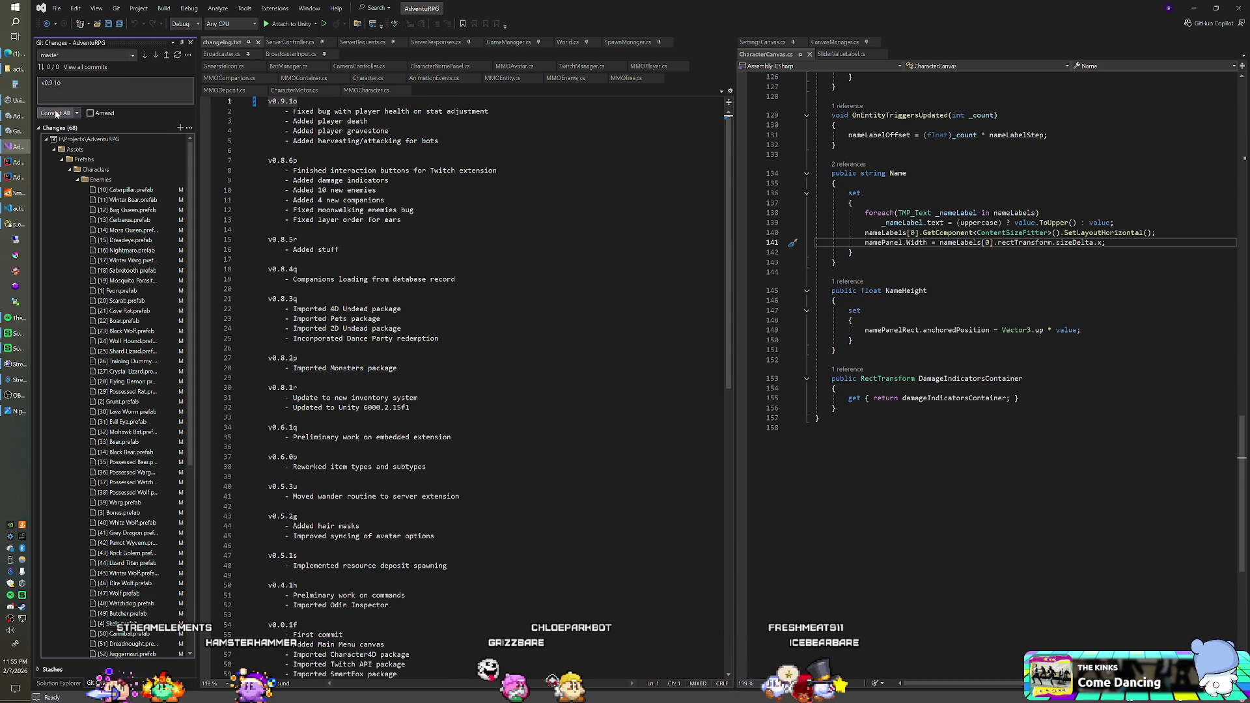
pyautogui.click(56, 113)
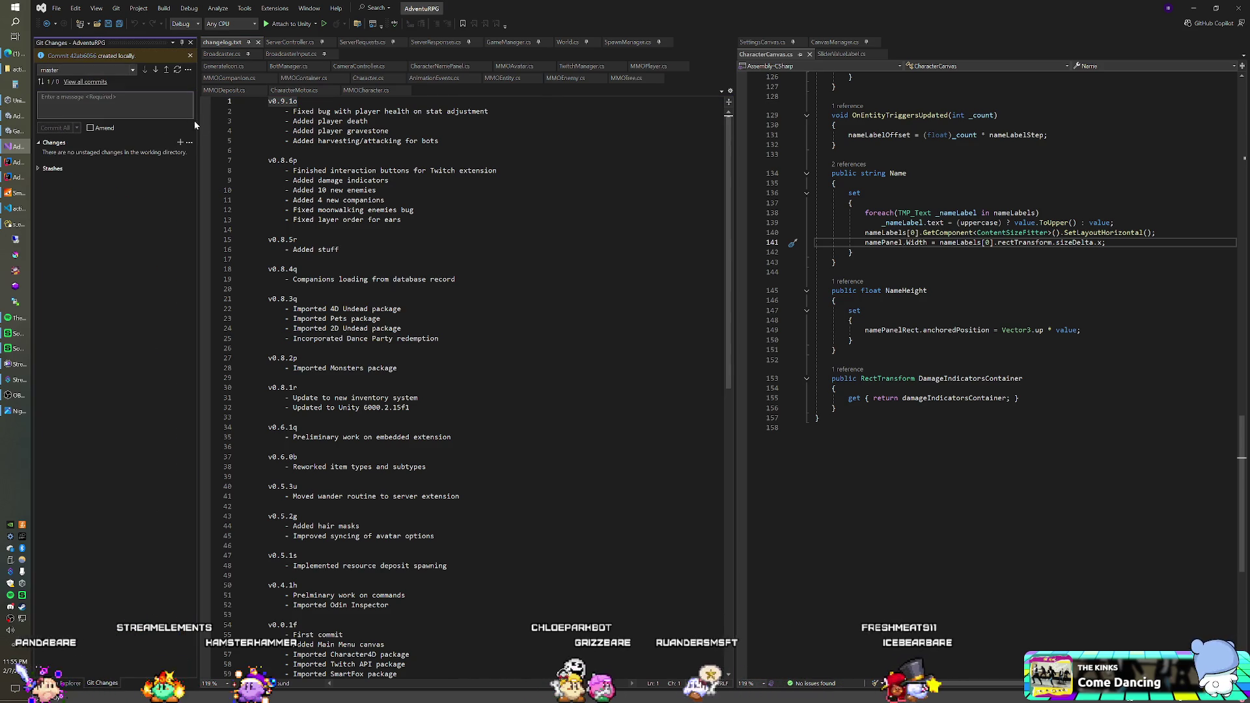
pyautogui.click(402, 219)
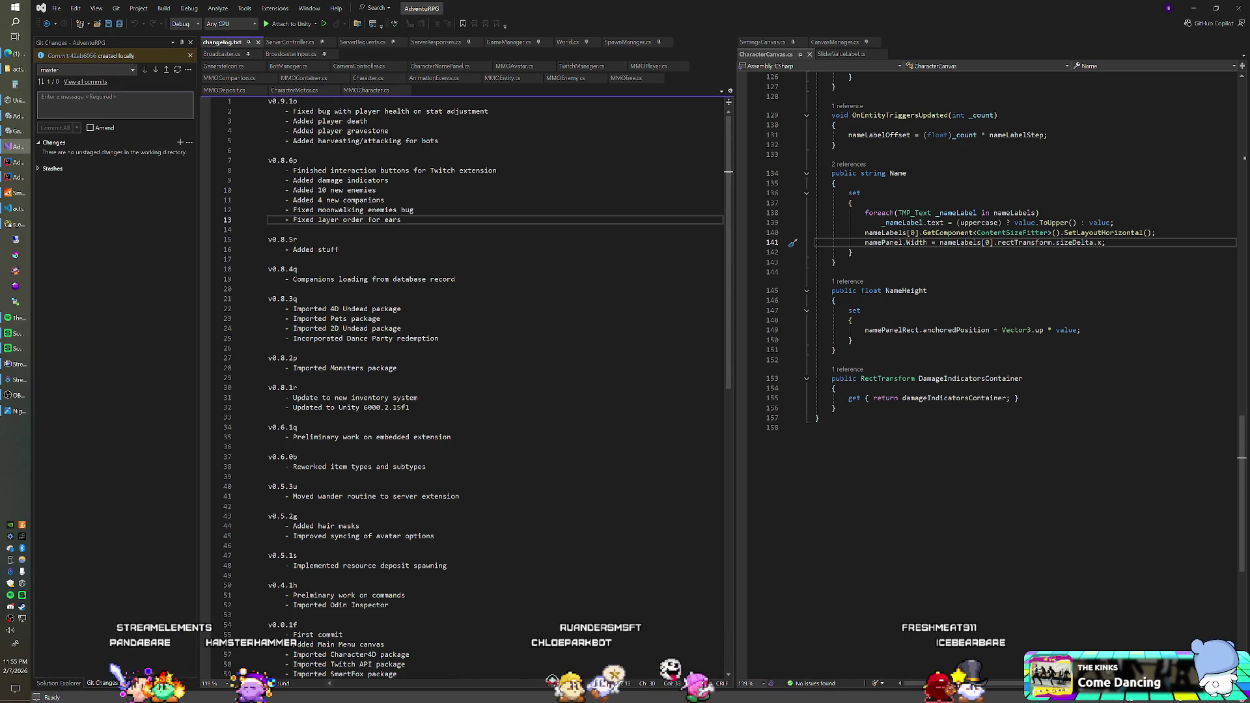
pyautogui.click(19, 207)
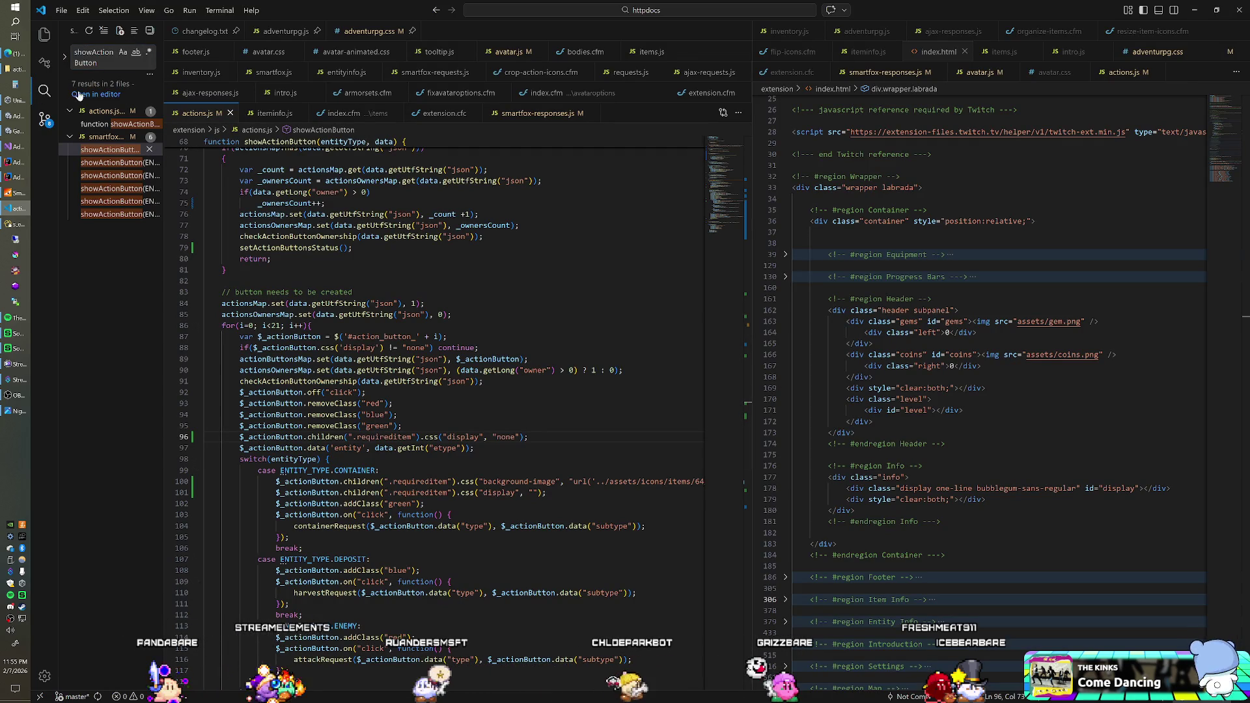
# - Stage and commit all extension changes in VS Code with the message v0.9.1o
pyautogui.hotkey('ctrl', 'shift', 'g')
pyautogui.click(104, 89)
pyautogui.click(103, 110)
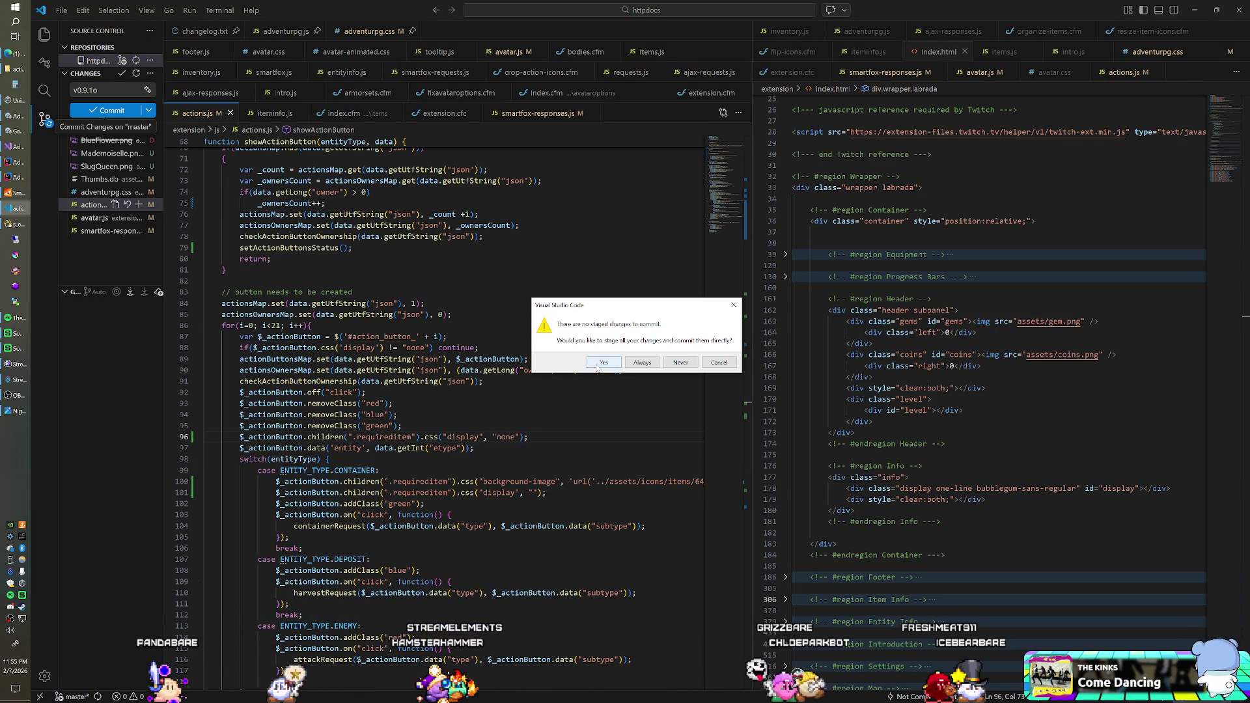
pyautogui.click(732, 362)
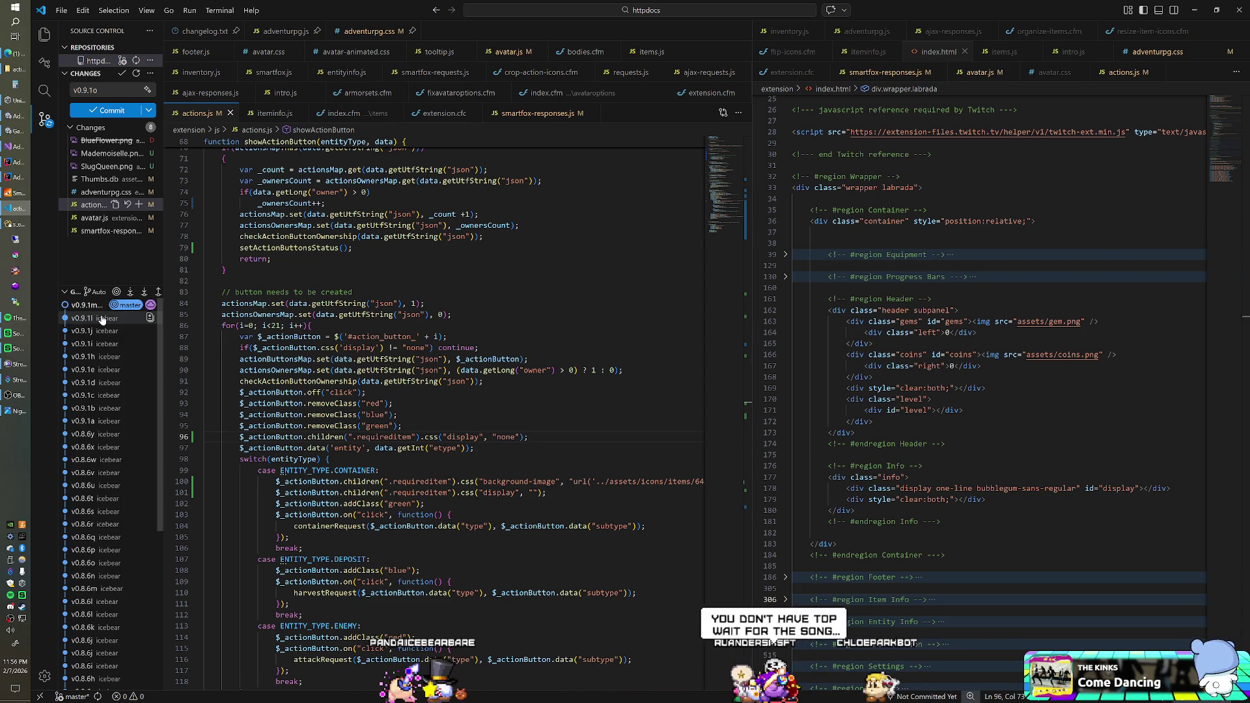
pyautogui.click(106, 112)
pyautogui.click(614, 362)
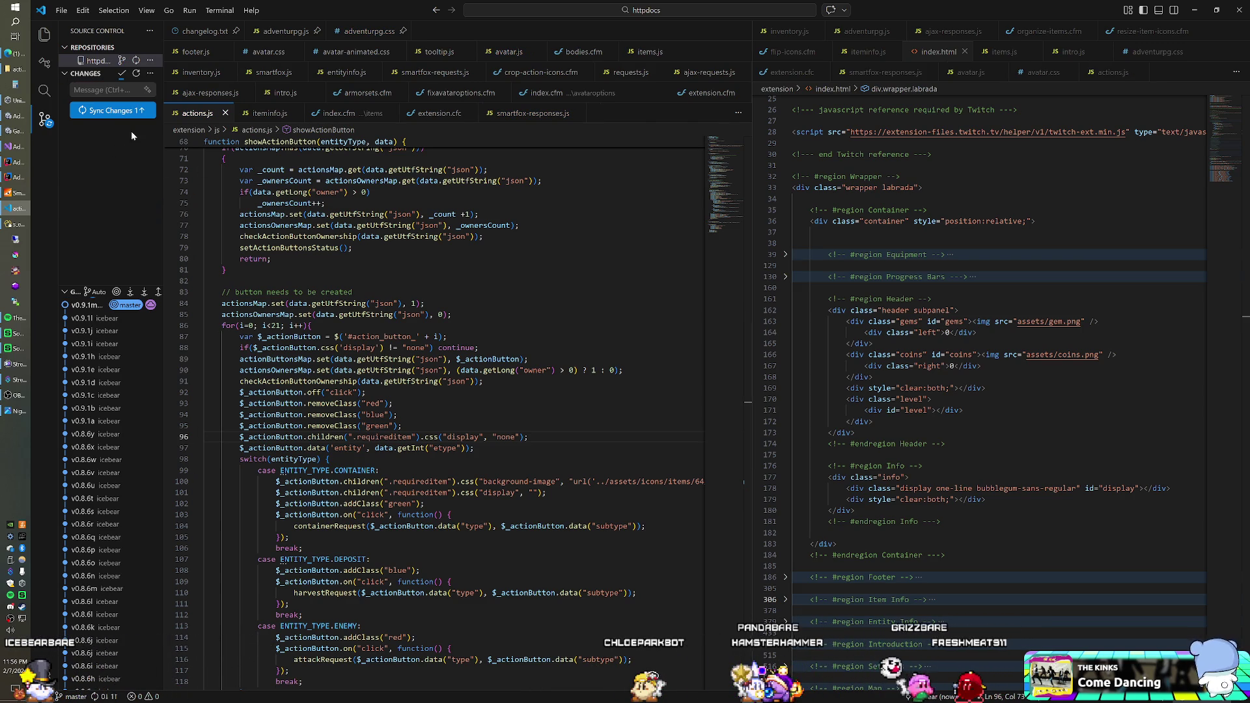
# - Sync the v0.9.1o extension commit to the remote repository
pyautogui.click(104, 112)
pyautogui.press('Return')
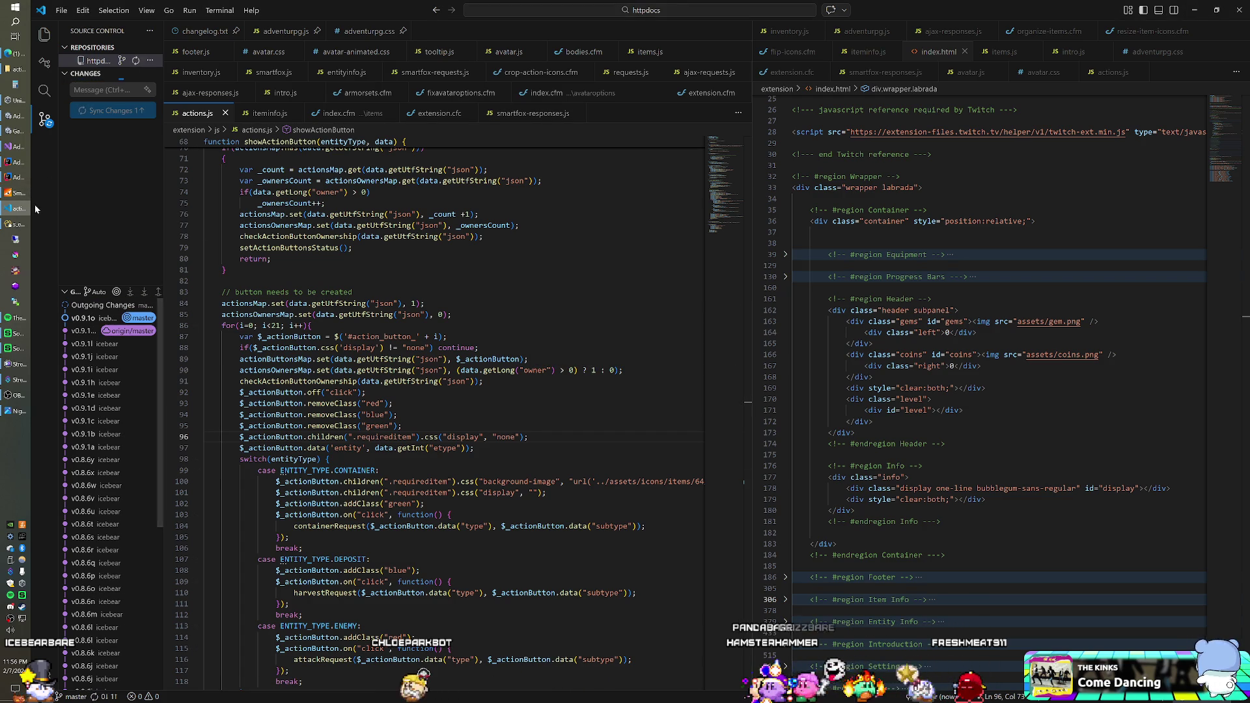
pyautogui.click(10, 176)
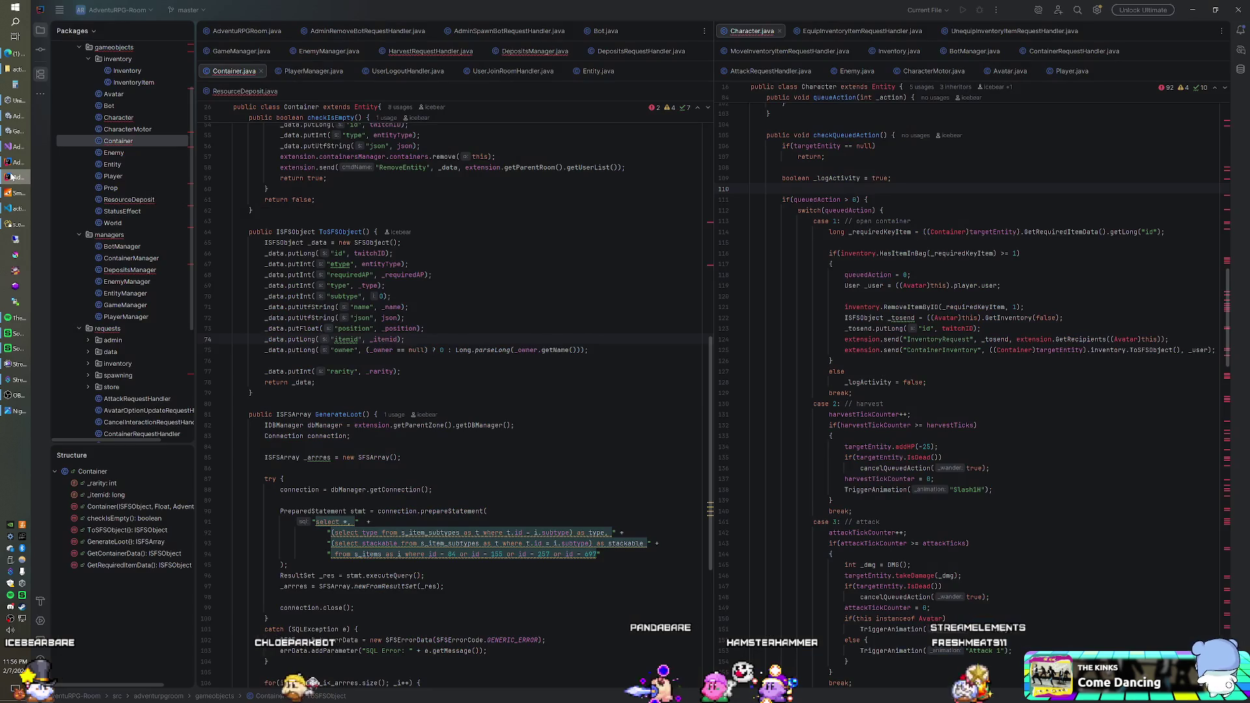
# - Bring up IntelliJ's commit panel for the AdventuRPG-Room server with the v0.9.1o message entered
pyautogui.click(39, 50)
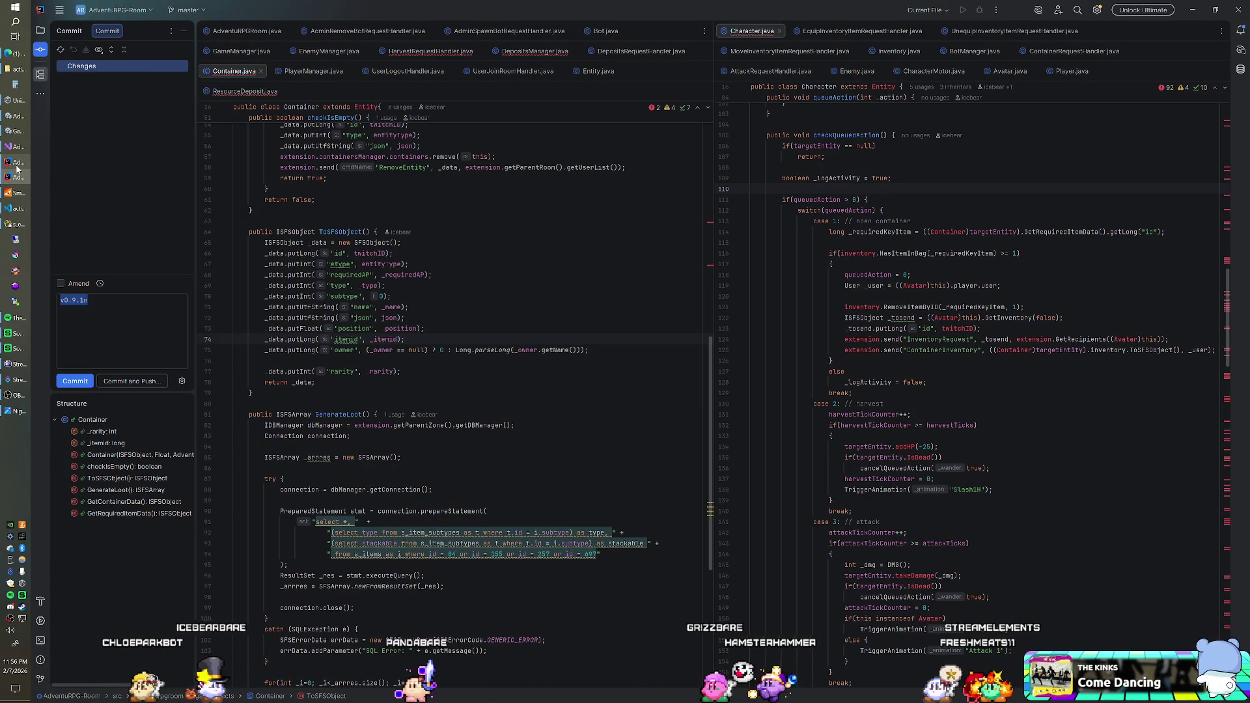
pyautogui.moveTo(16, 153)
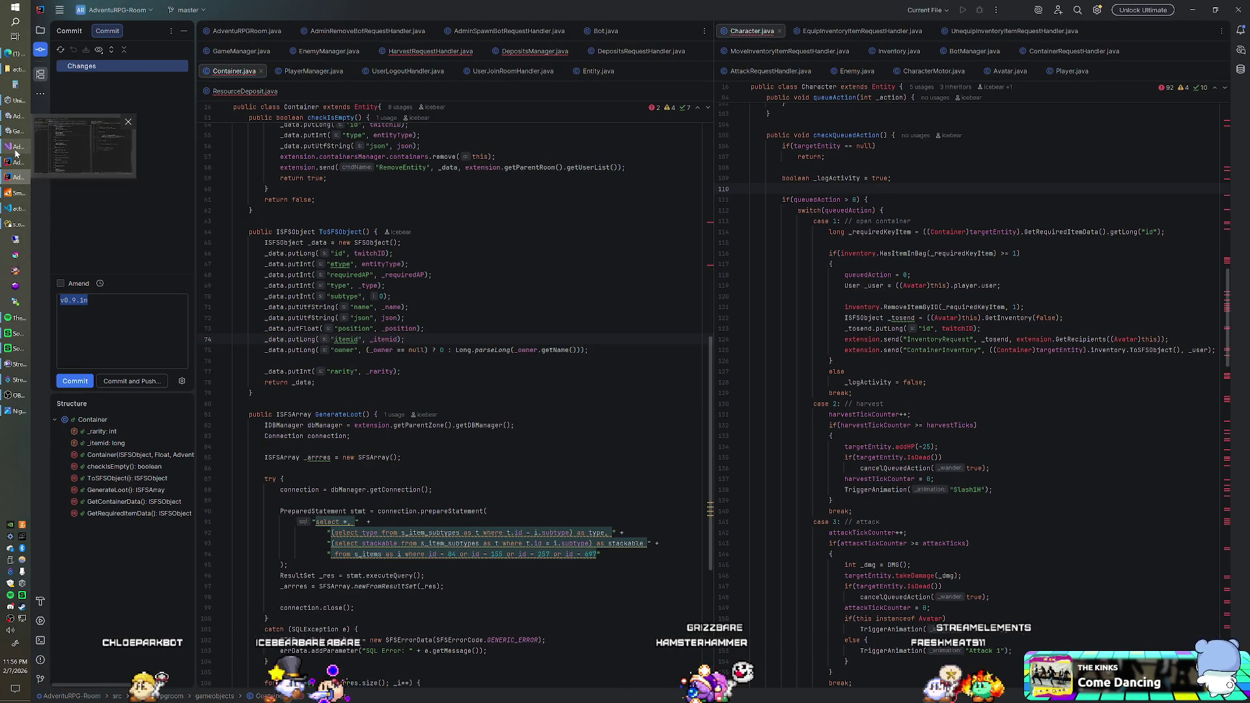